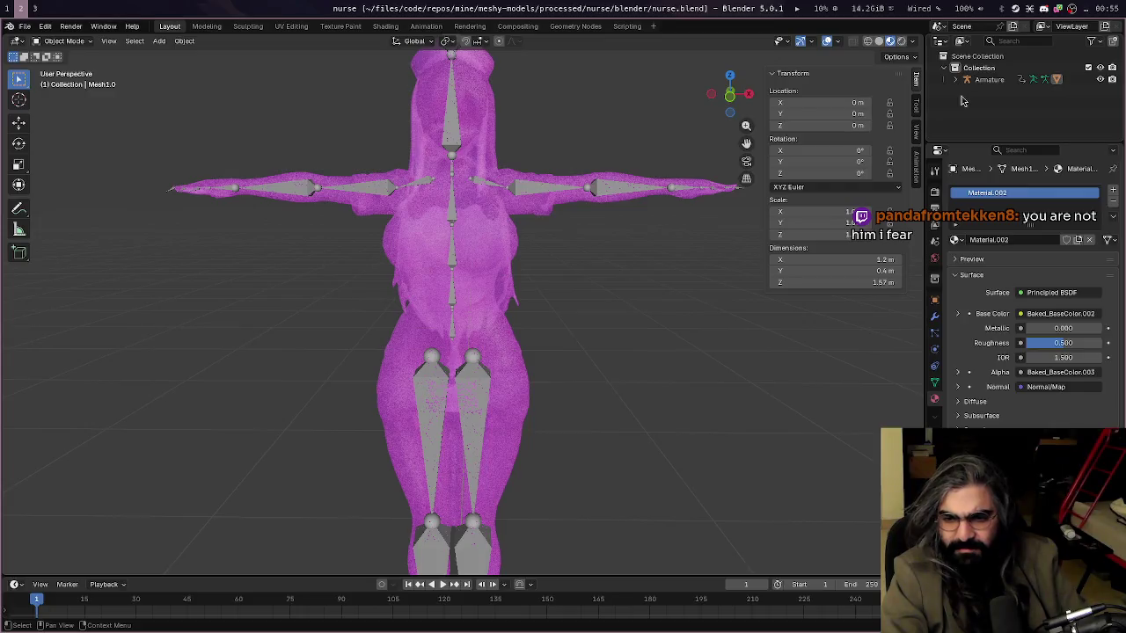
# Expand Armature, Mesh1.0 and Mesh1.001 in the Outliner and select Material.002
pyautogui.click(956, 79)
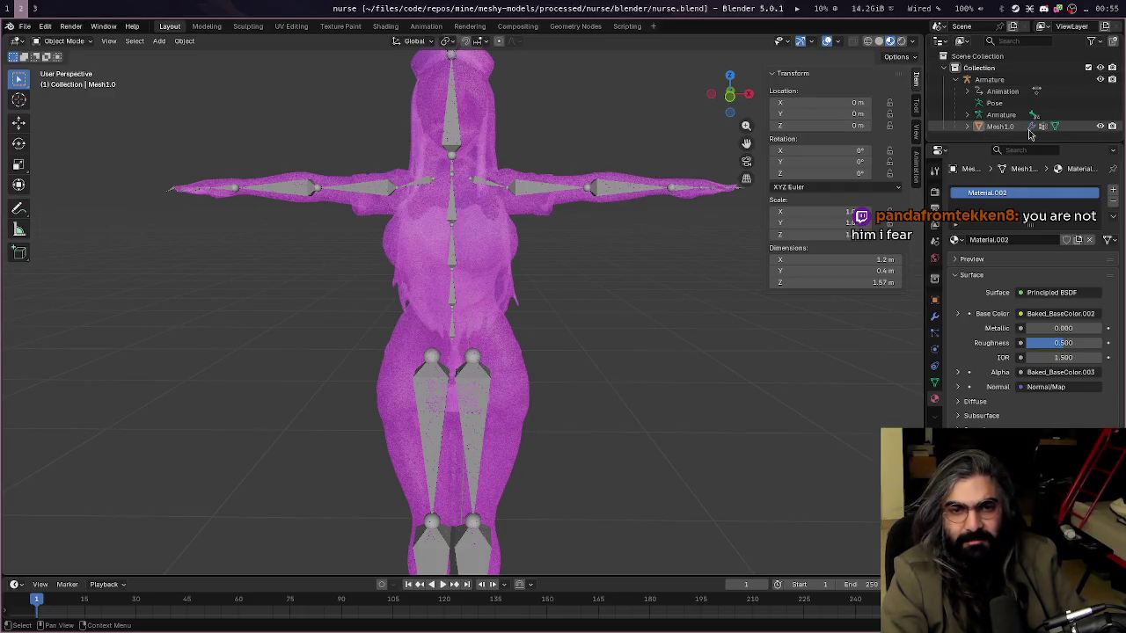
pyautogui.click(967, 127)
pyautogui.scroll(-2, 977, 124)
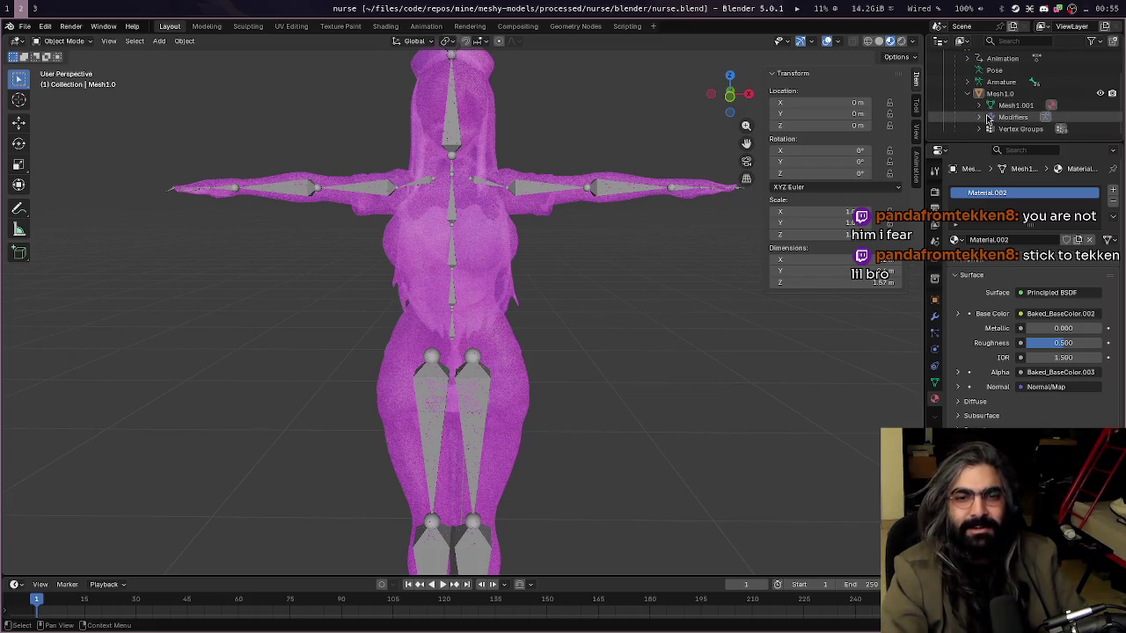
pyautogui.click(980, 105)
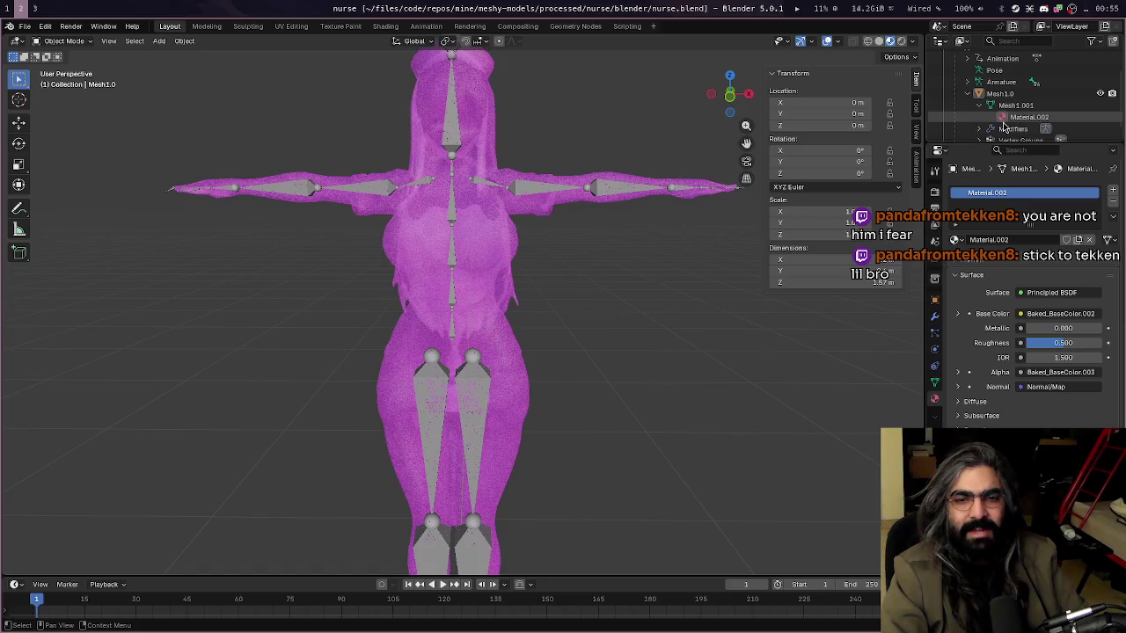
pyautogui.click(1005, 120)
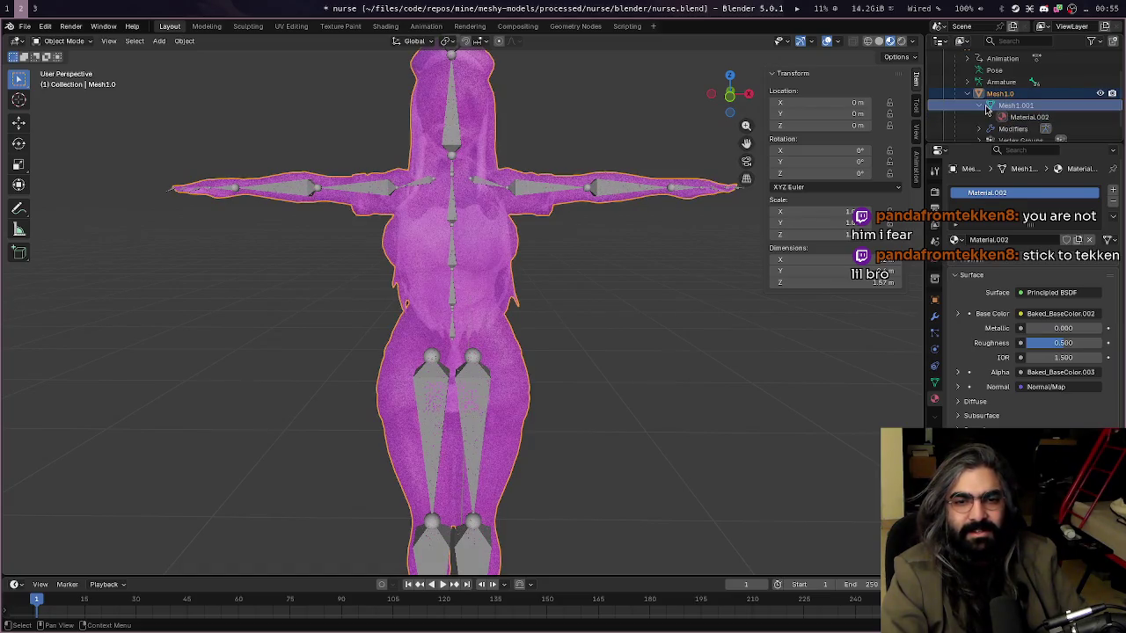
# Show Mesh1.001's mesh data properties, then move to the Shading workspace
pyautogui.click(994, 106)
pyautogui.scroll(2, 993, 108)
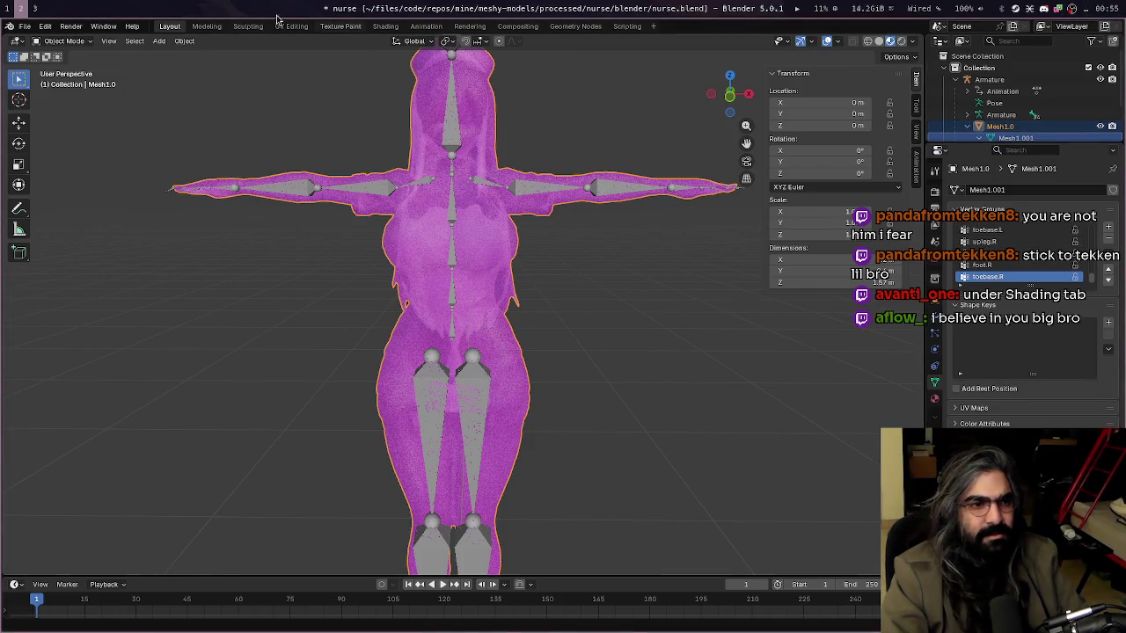
pyautogui.click(385, 26)
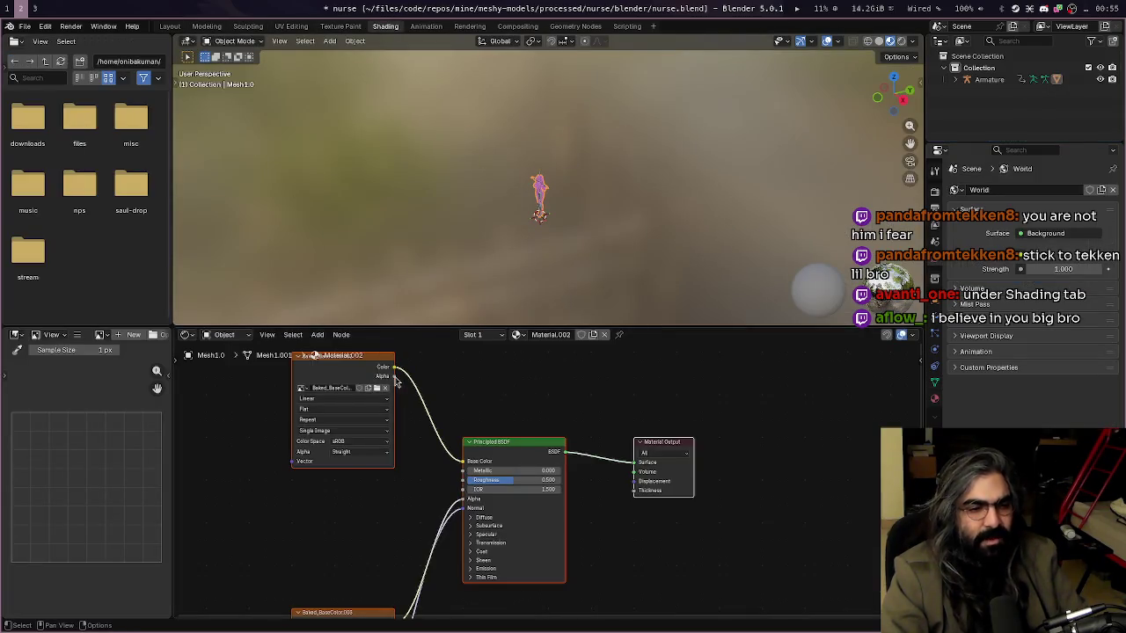
# Connect the base colour texture's Alpha output to the Principled BSDF Alpha input
pyautogui.moveTo(395, 377)
pyautogui.mouseDown()
pyautogui.moveTo(464, 540)
pyautogui.moveTo(463, 499)
pyautogui.mouseUp()
pyautogui.scroll(6, 547, 235)
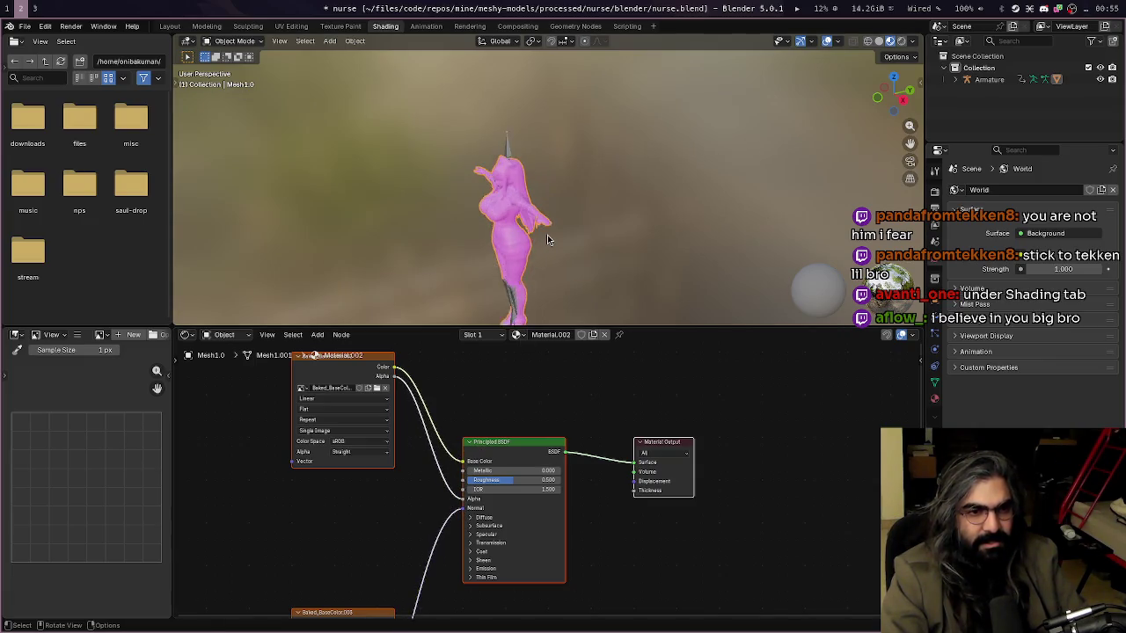
pyautogui.moveTo(547, 235); pyautogui.dragTo(590, 172, button='middle')
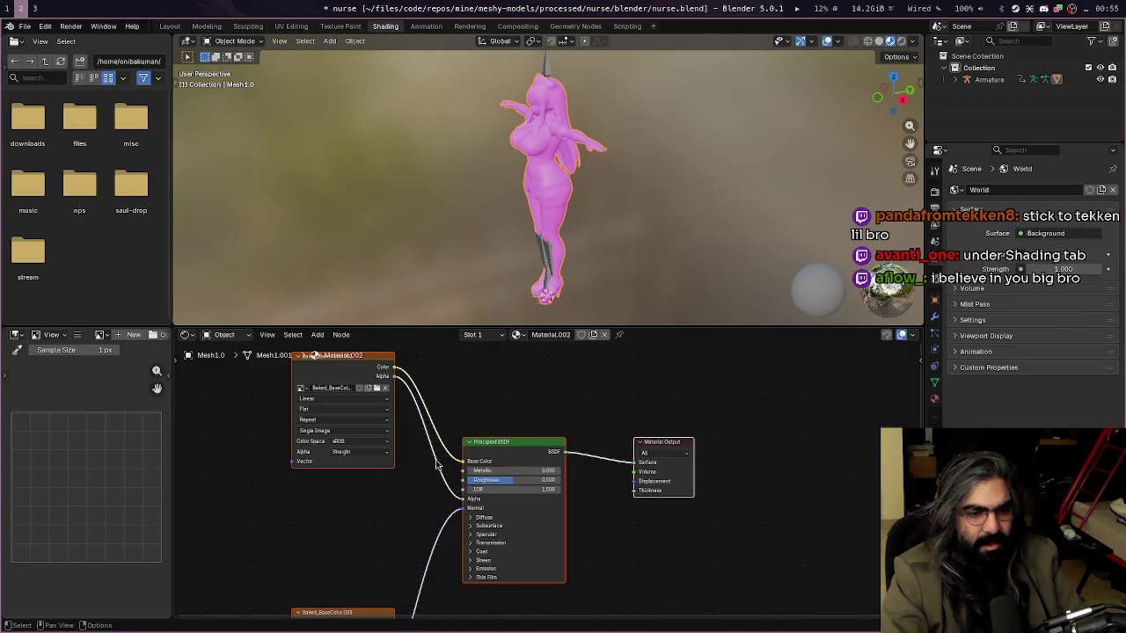
pyautogui.scroll(-1, 418, 498)
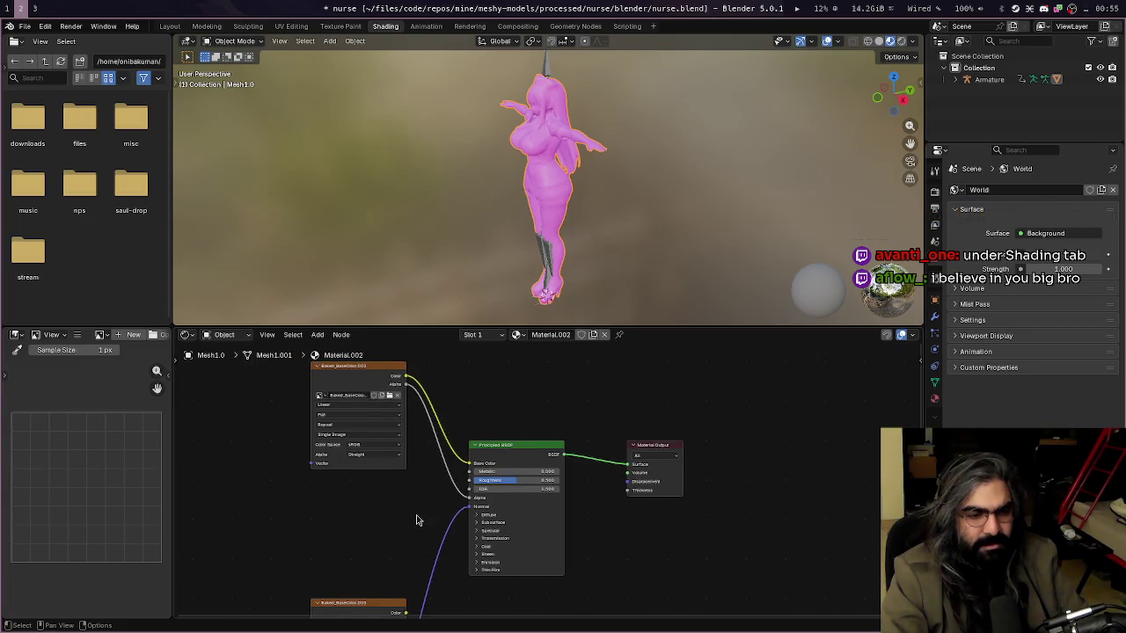
pyautogui.keyDown('shift'); pyautogui.scroll(-3, 418, 520); pyautogui.keyUp('shift')
# Move the base colour texture node beside the shader and frame the Normal Map nodes
pyautogui.moveTo(355, 500); pyautogui.dragTo(463, 471)
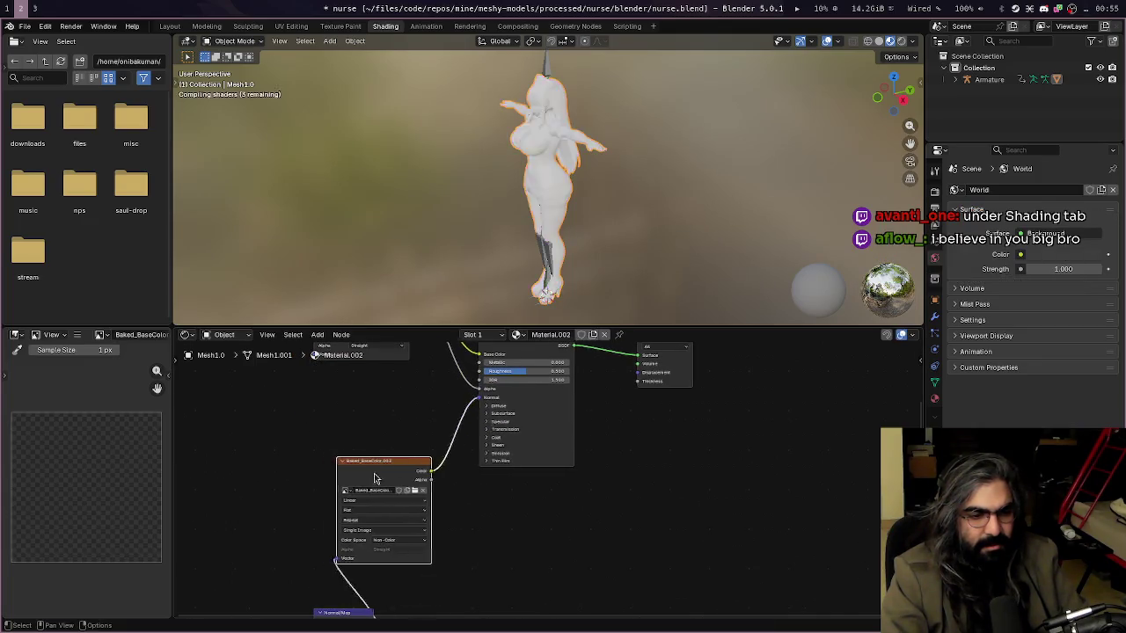
pyautogui.scroll(-1, 290, 468)
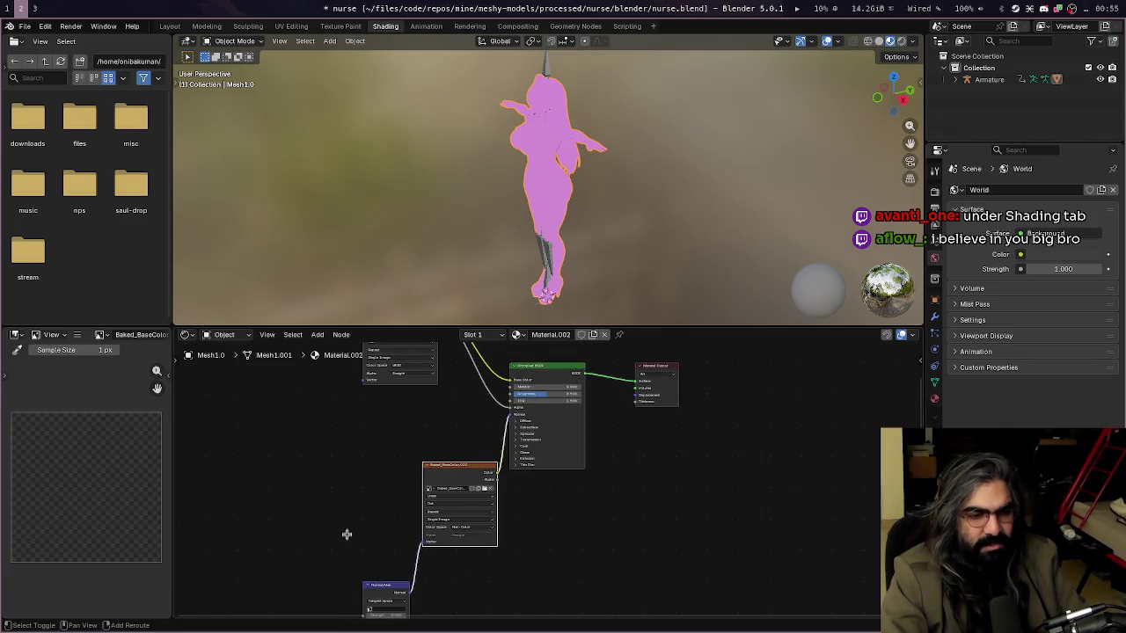
pyautogui.moveTo(347, 530)
pyautogui.mouseDown(button='middle')
pyautogui.moveTo(329, 455)
pyautogui.moveTo(332, 475)
pyautogui.mouseUp(button='middle')
pyautogui.scroll(2, 392, 465)
pyautogui.scroll(2, 392, 464)
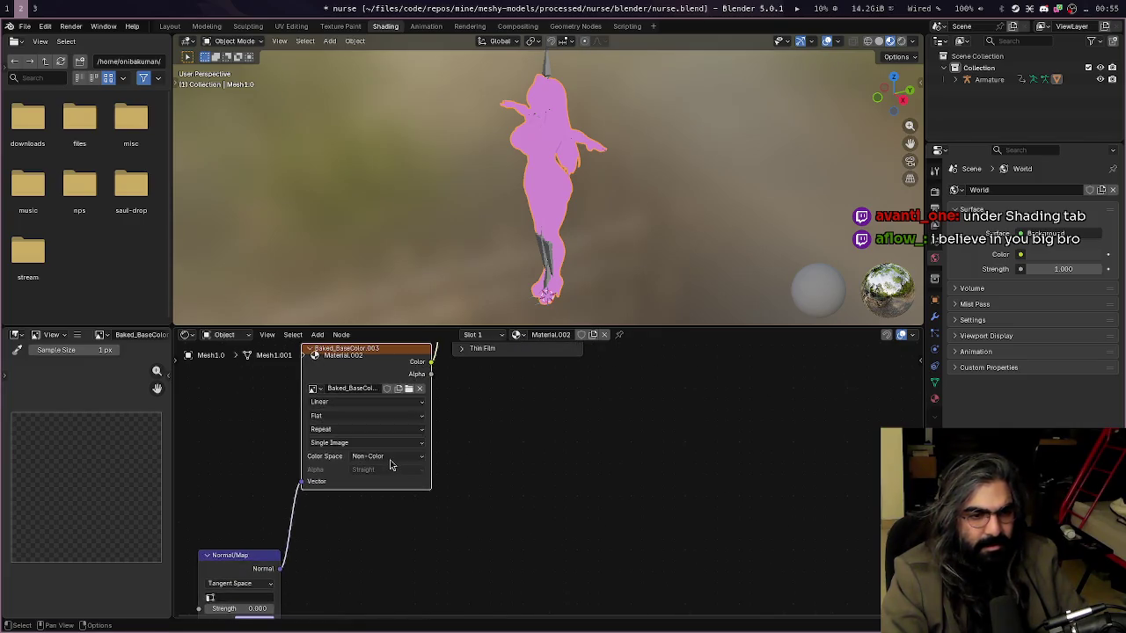
pyautogui.moveTo(359, 539)
pyautogui.mouseDown(button='middle')
pyautogui.moveTo(496, 353)
pyautogui.moveTo(467, 615)
pyautogui.mouseUp(button='middle')
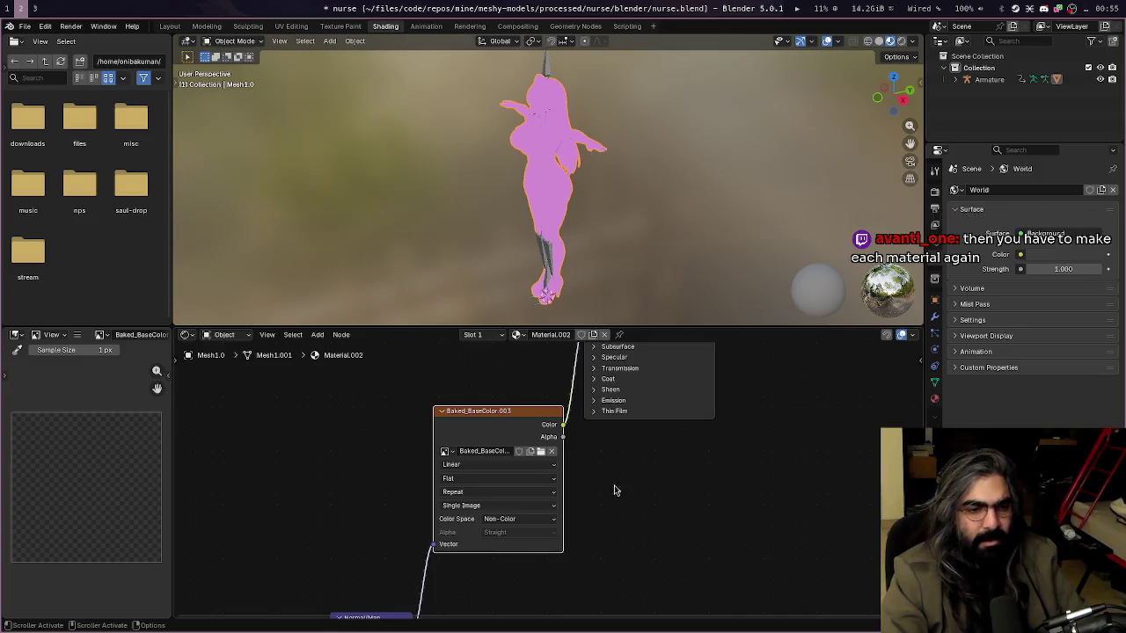
# Shift the image texture node down-left and begin renaming its image
pyautogui.moveTo(498, 406); pyautogui.dragTo(460, 423)
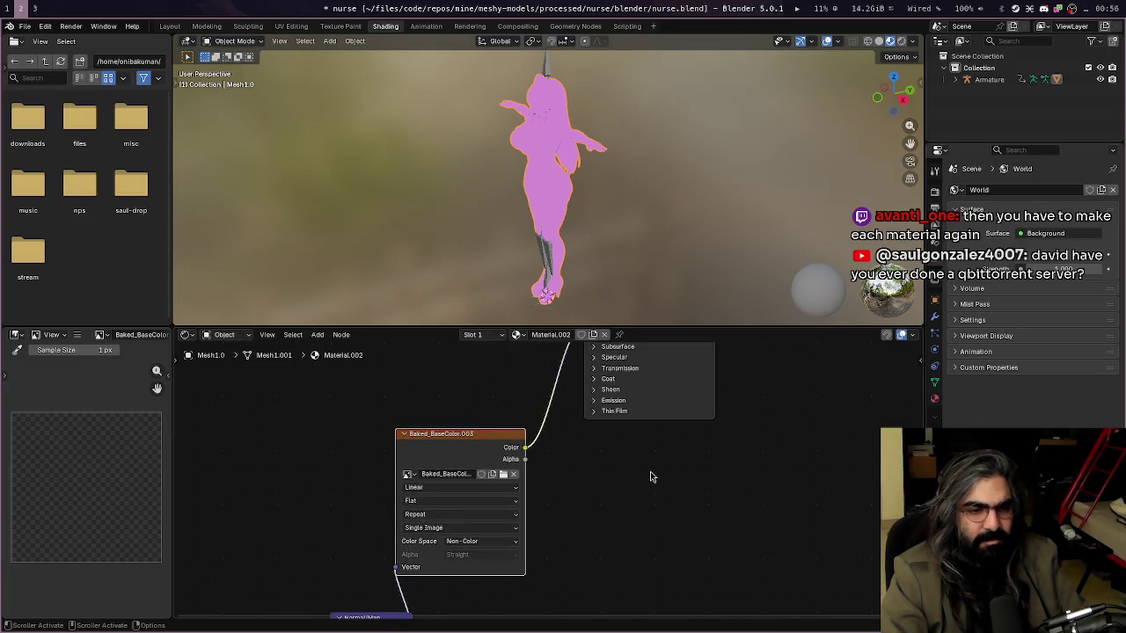
pyautogui.scroll(2, 651, 476)
pyautogui.keyDown('shift'); pyautogui.scroll(5, 650, 477); pyautogui.keyUp('shift')
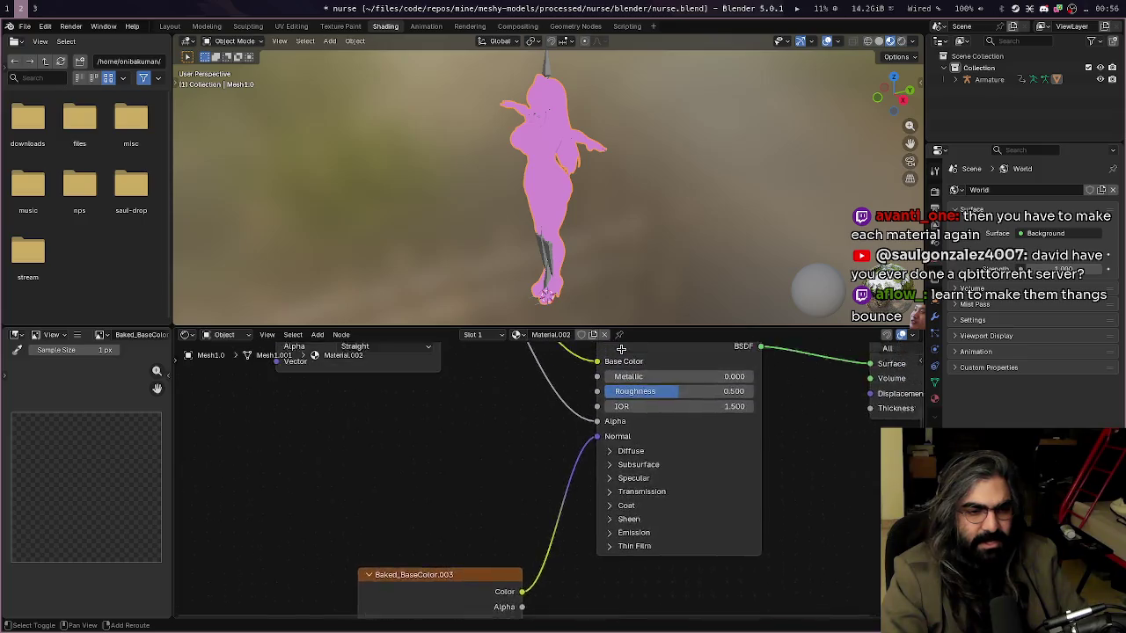
pyautogui.scroll(-2, 482, 483)
pyautogui.scroll(-2, 484, 485)
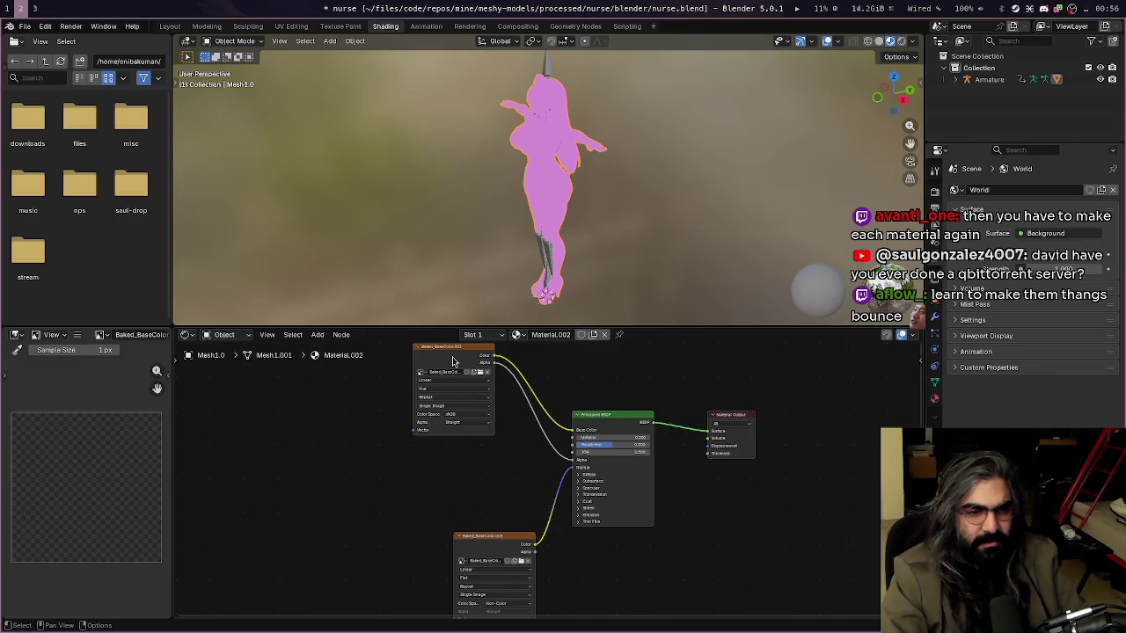
pyautogui.scroll(1, 377, 482)
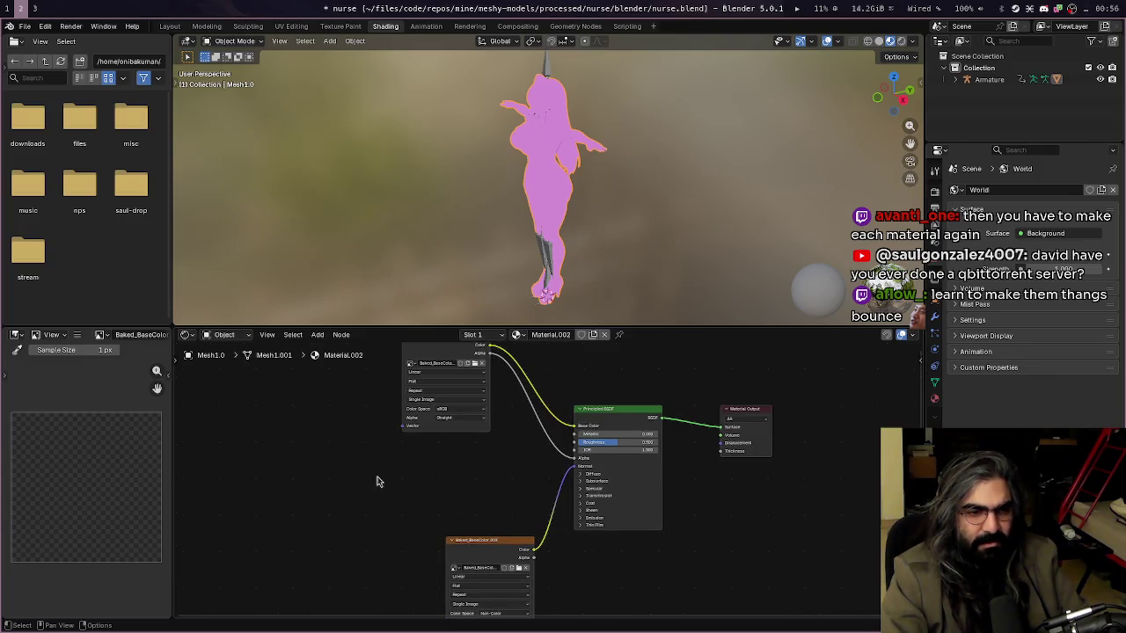
pyautogui.click(447, 362)
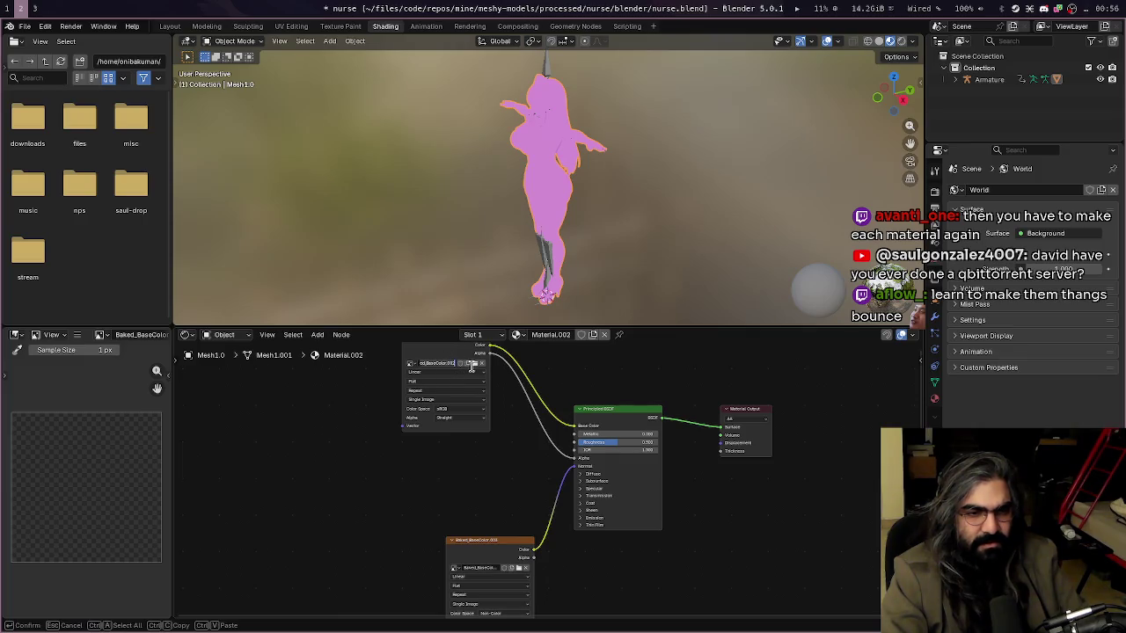
pyautogui.press('Return')
pyautogui.click(476, 364)
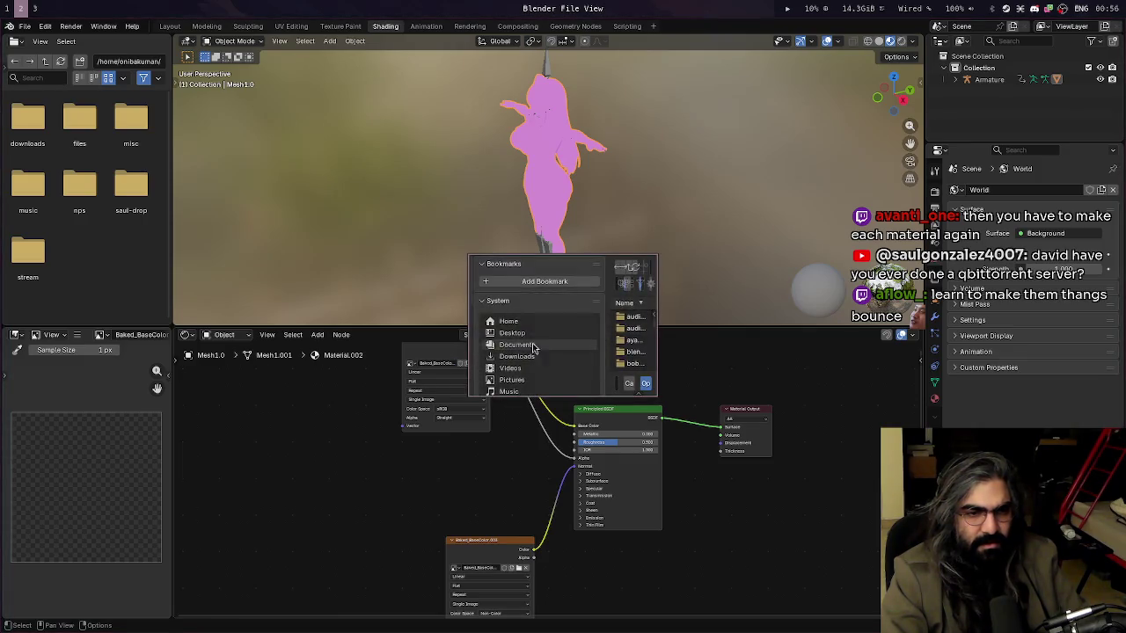
pyautogui.moveTo(660, 400); pyautogui.dragTo(845, 500)
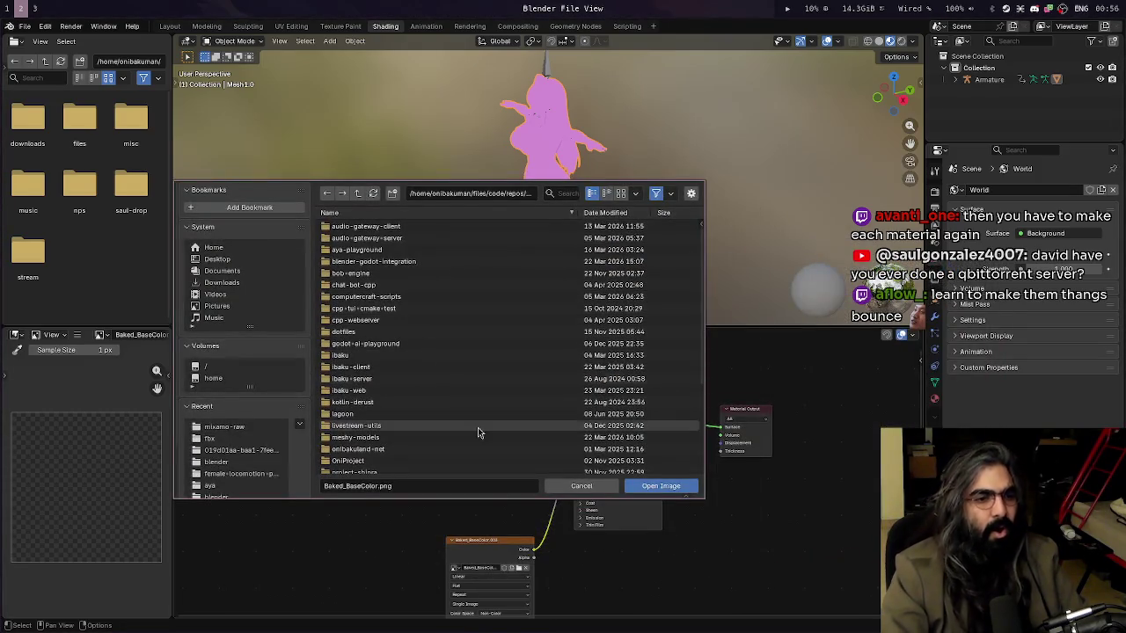
pyautogui.click(565, 487)
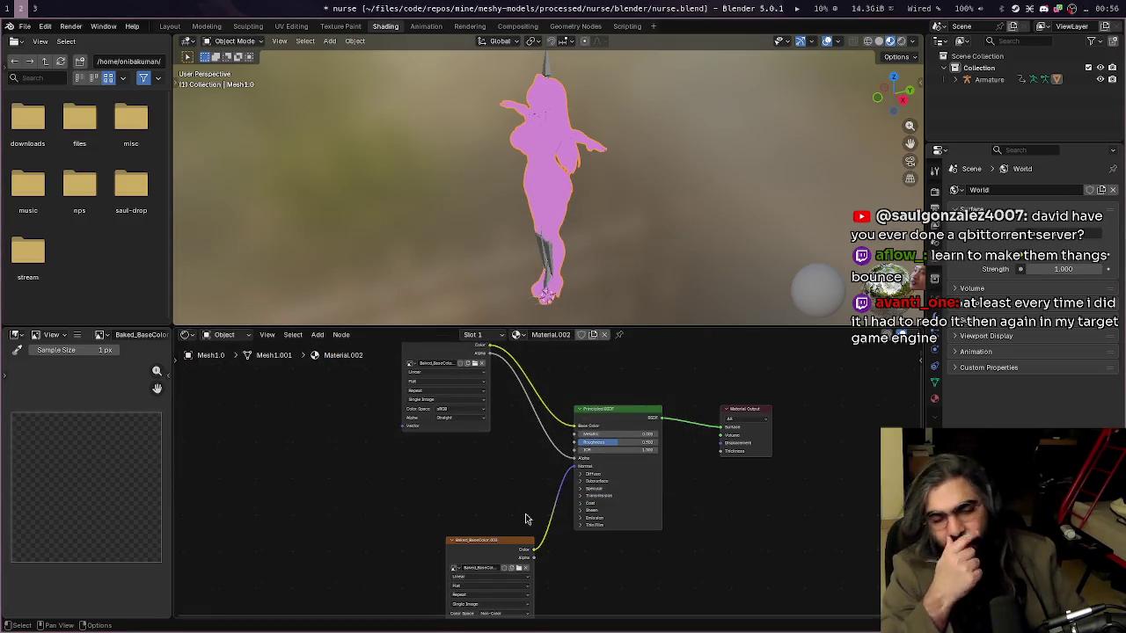
pyautogui.press('super+1')
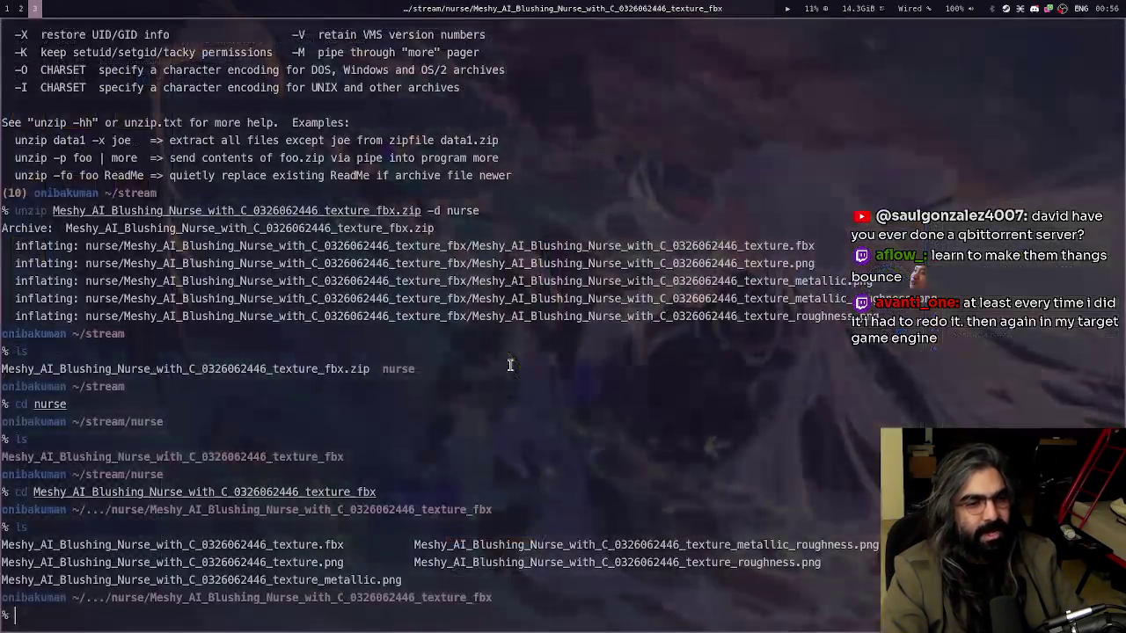
pyautogui.press('super+2')
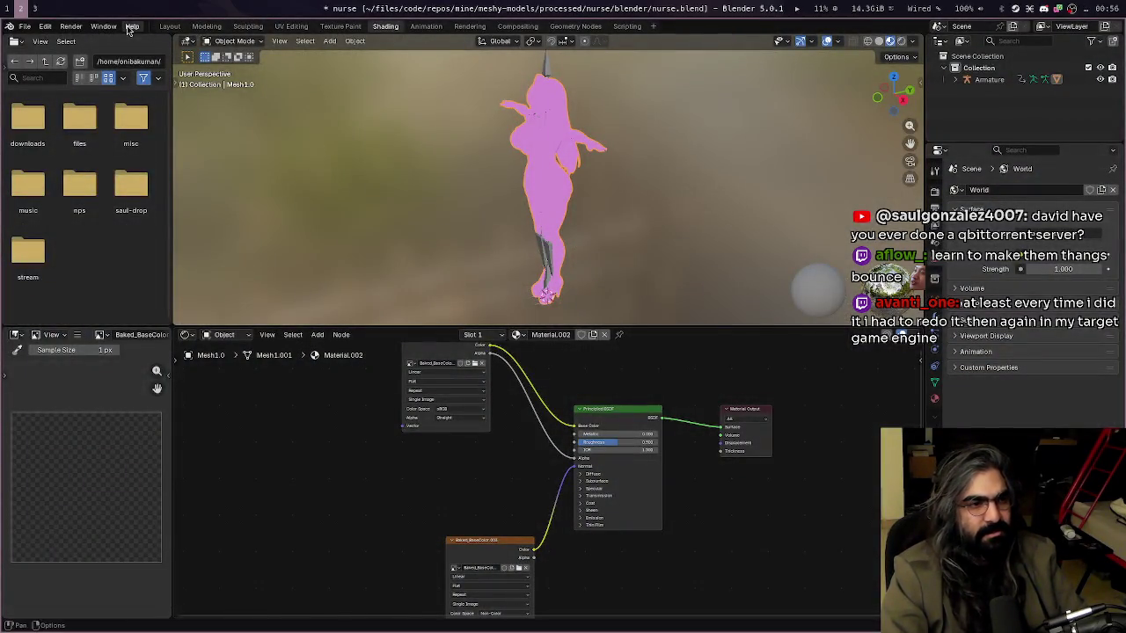
# In the Layout workspace, delete the Armature and the Mesh1.0 character
pyautogui.click(169, 26)
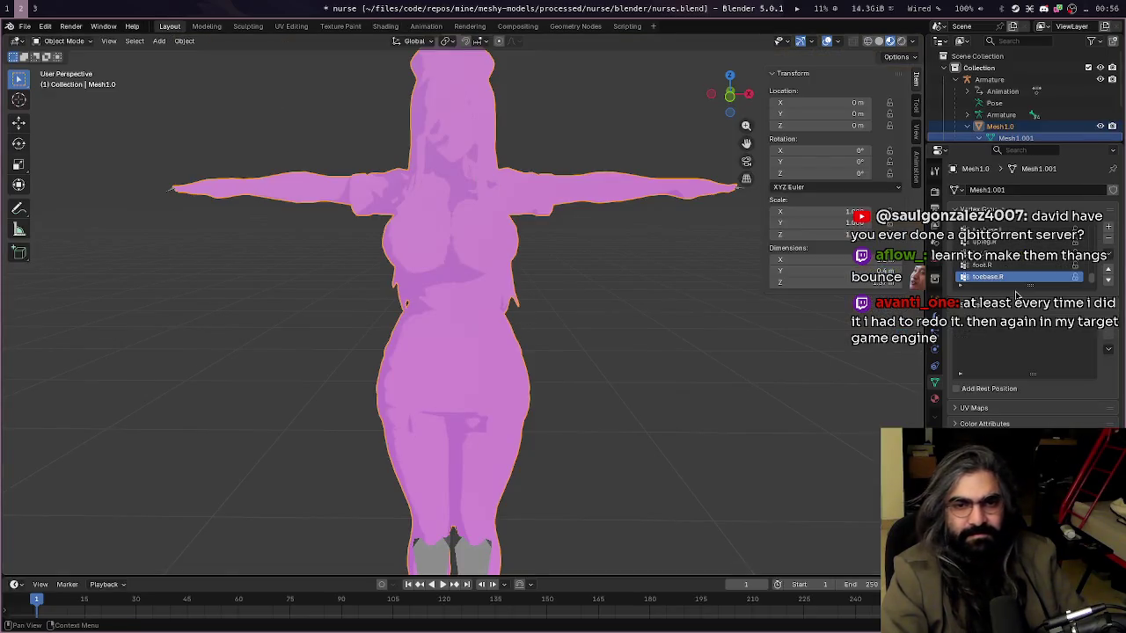
pyautogui.click(993, 83)
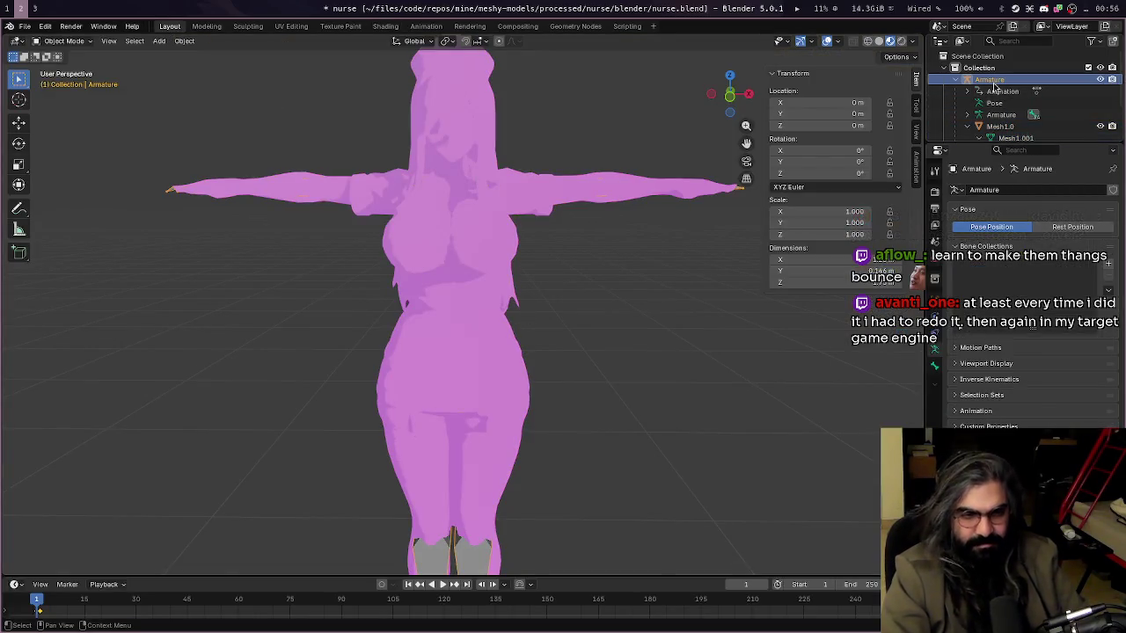
pyautogui.press('Delete')
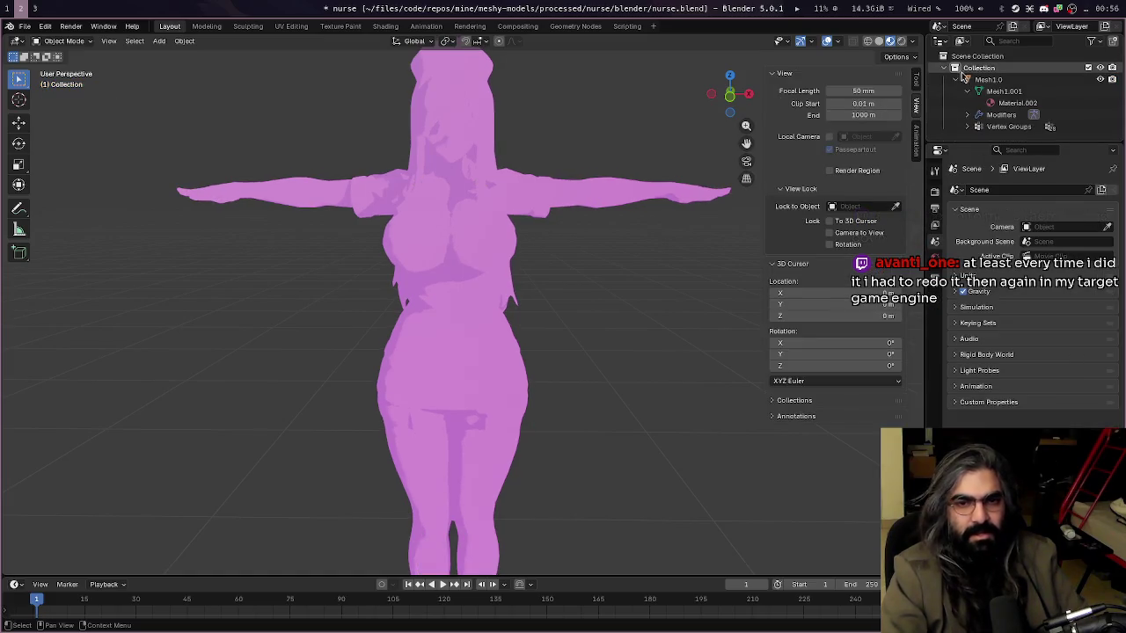
pyautogui.click(989, 80)
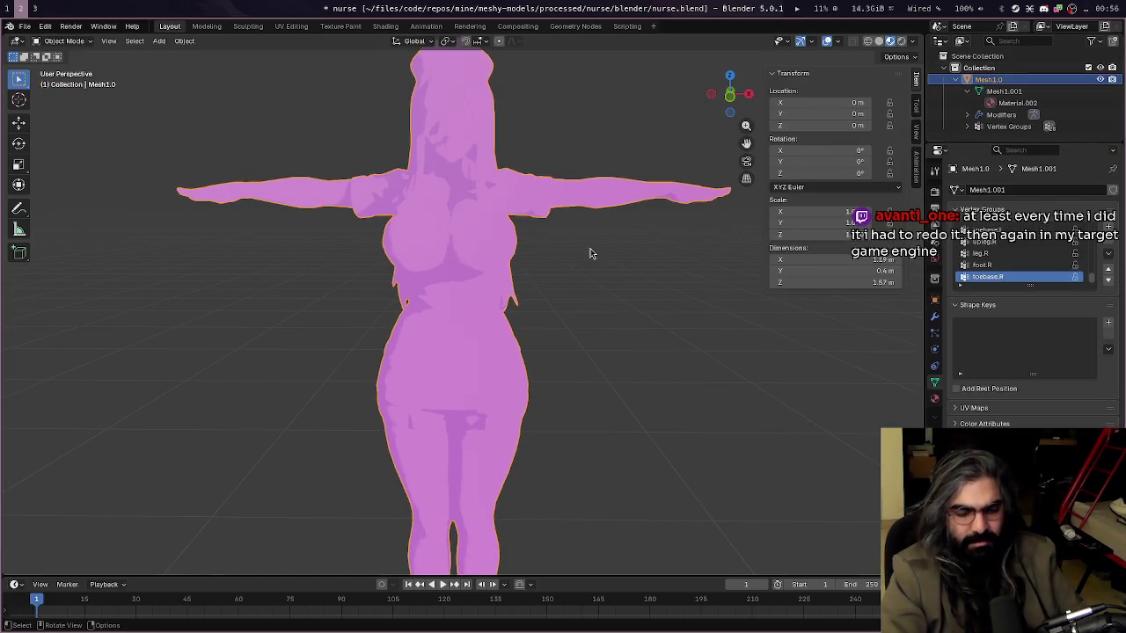
pyautogui.press('Delete')
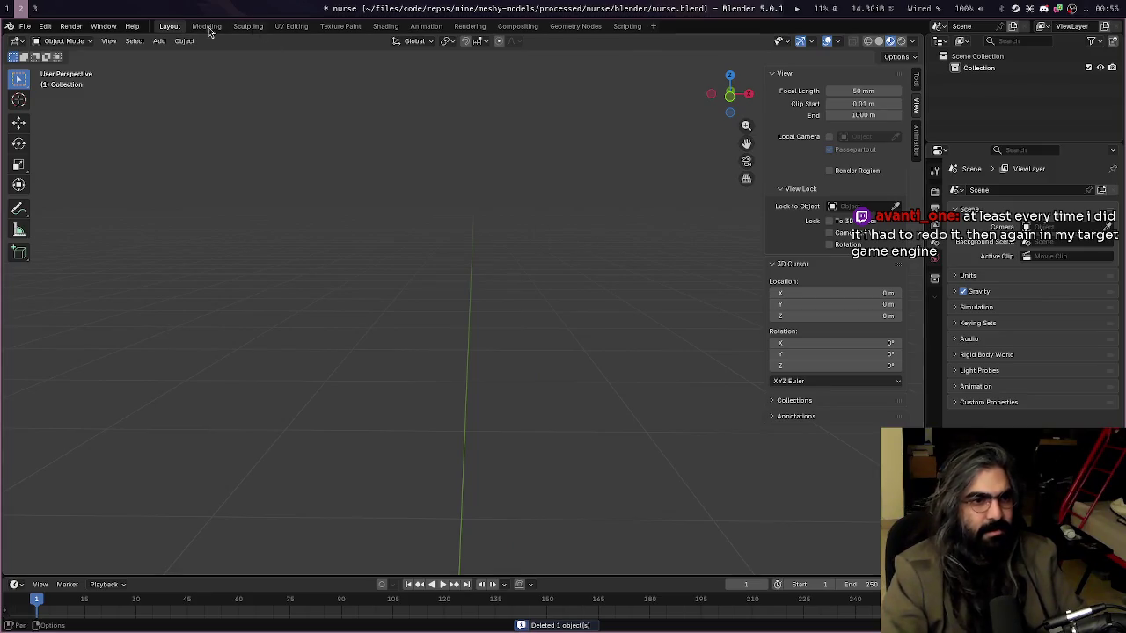
# Revert nurse.blend to its last saved version
pyautogui.click(8, 27)
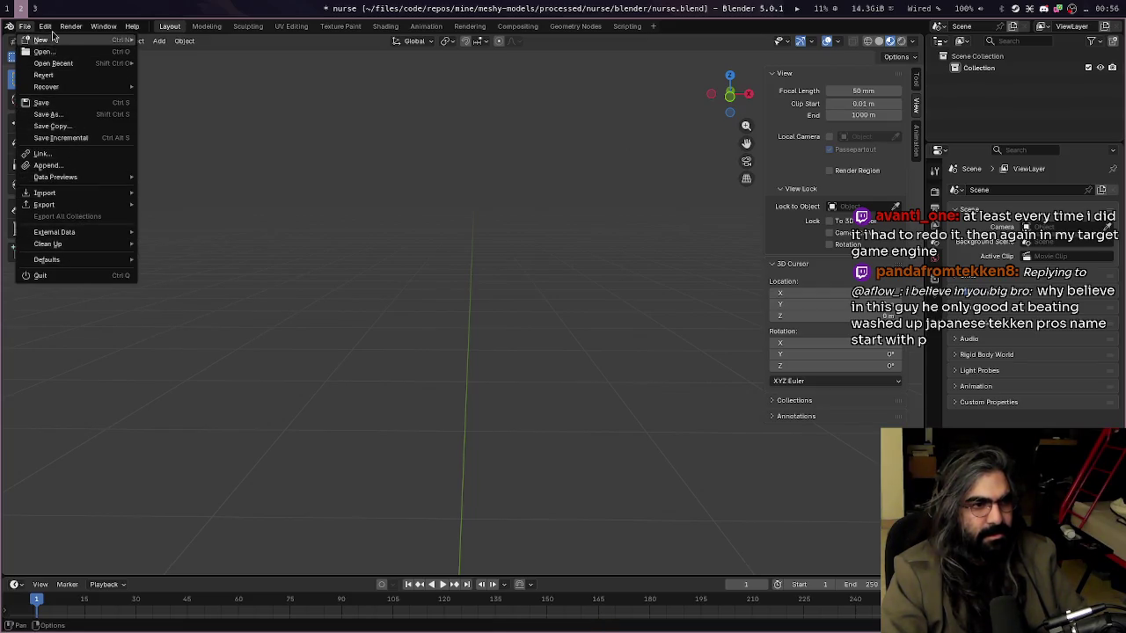
pyautogui.moveTo(25, 26)
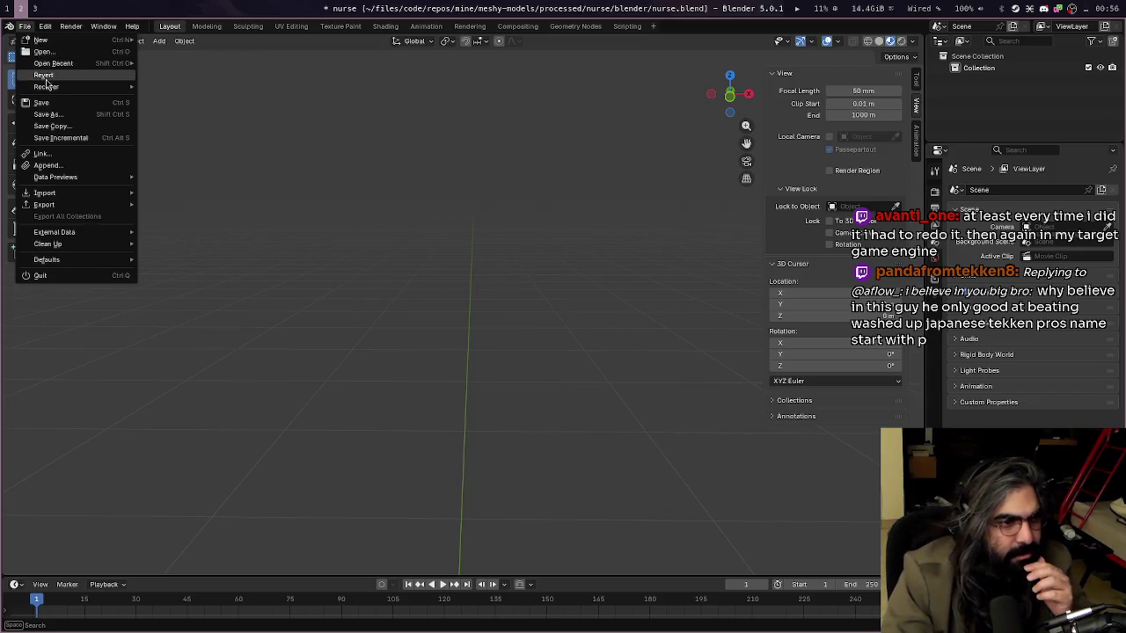
pyautogui.click(53, 73)
pyautogui.press('Return')
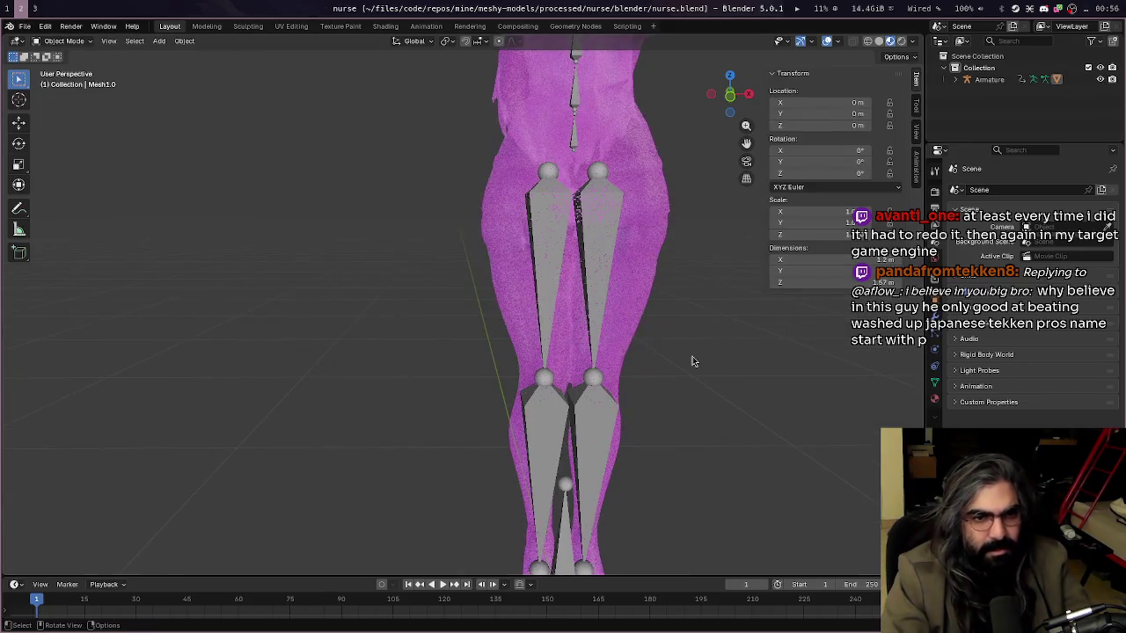
pyautogui.scroll(-4, 721, 444)
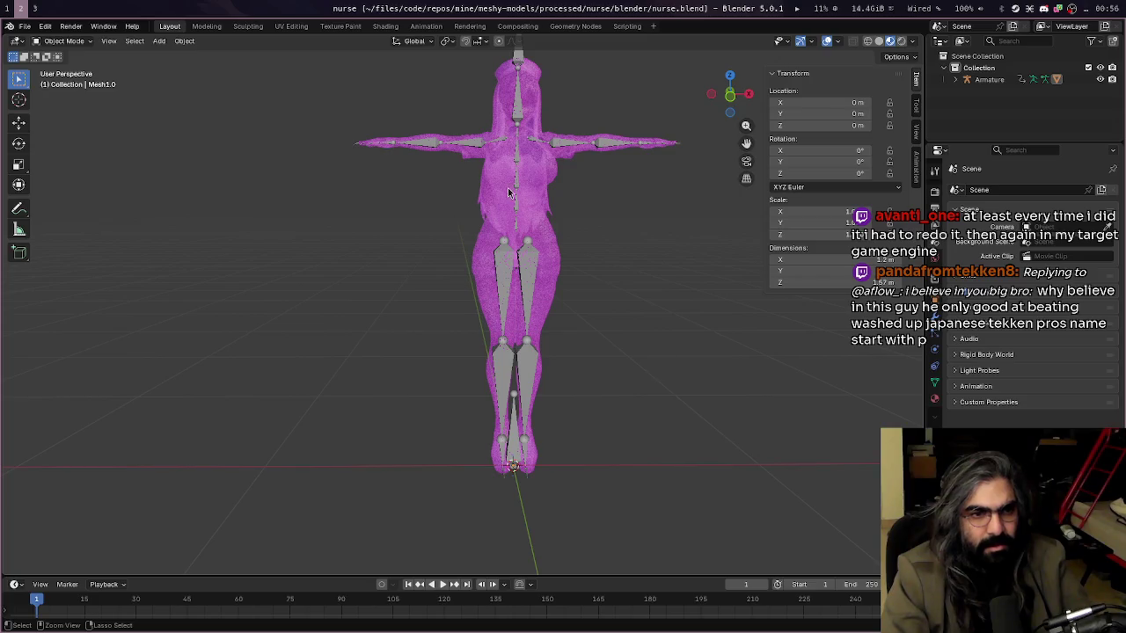
pyautogui.scroll(-2, 642, 343)
pyautogui.scroll(-1, 560, 243)
# Delete the nurse mesh and its armature to leave an empty scene
pyautogui.click(989, 79)
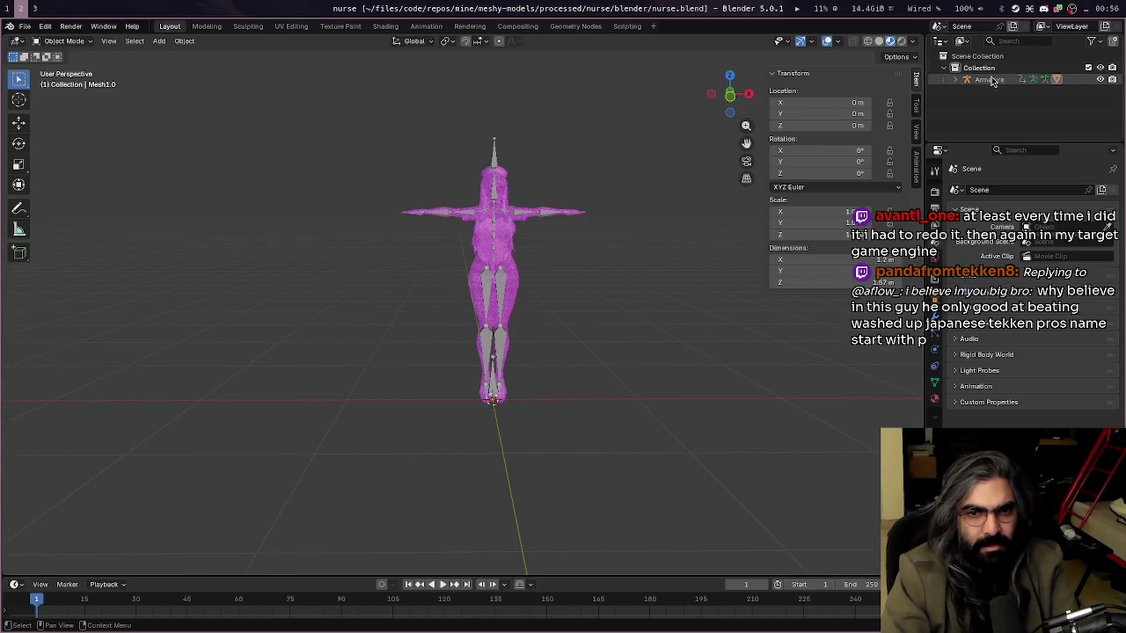
pyautogui.press('Delete')
pyautogui.click(990, 79)
pyautogui.press('Delete')
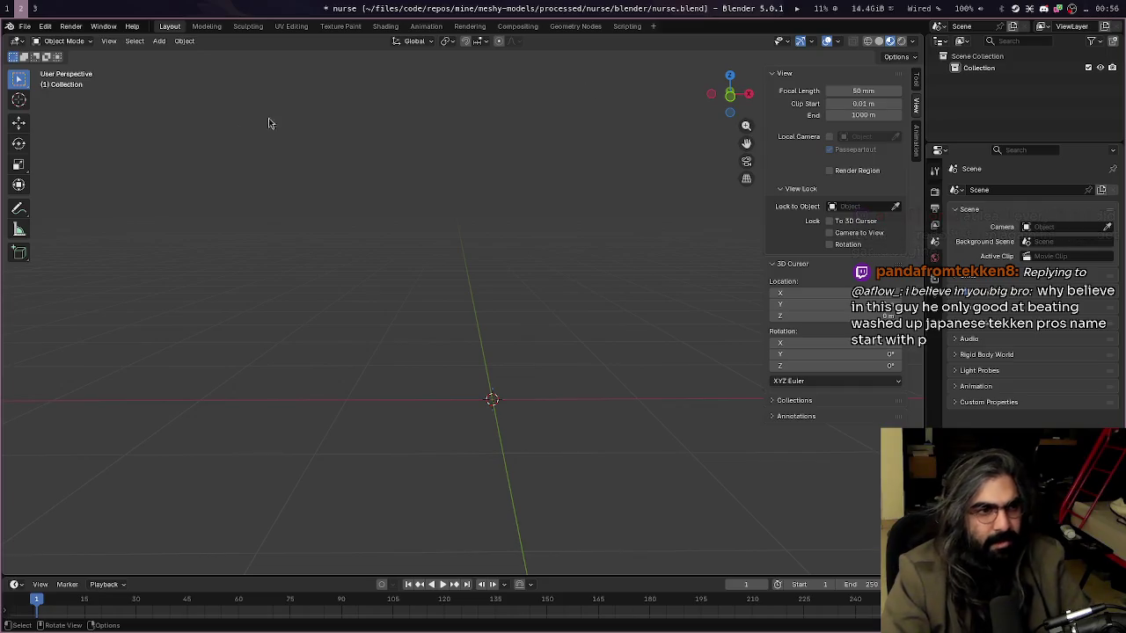
# Save the emptied nurse.blend file
pyautogui.hotkey('ctrl', 's')
pyautogui.click(27, 28)
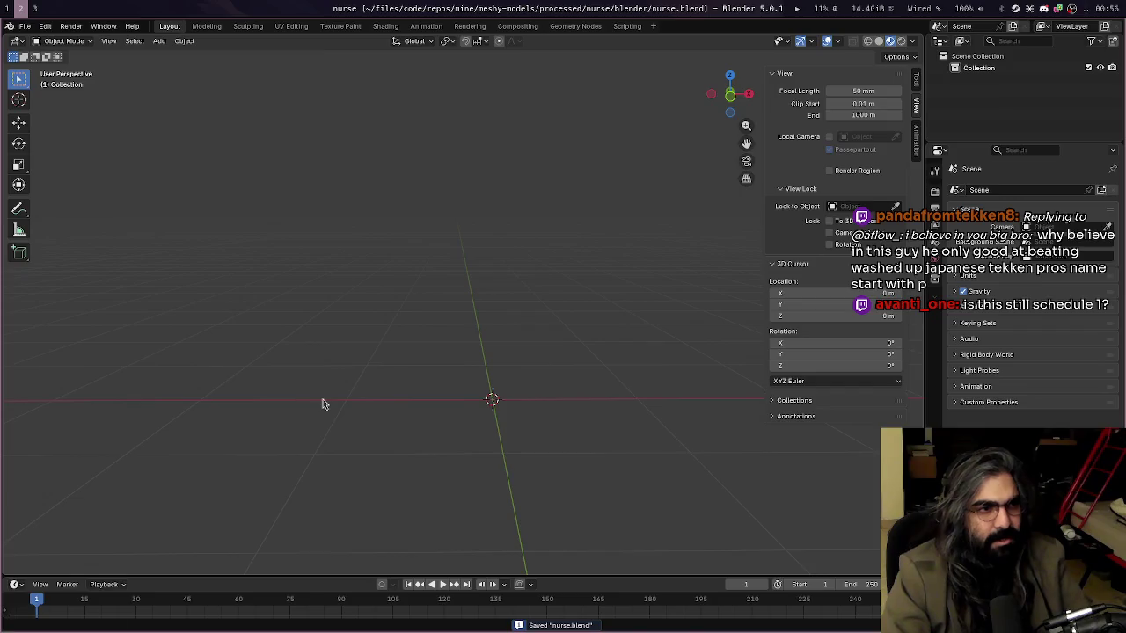
pyautogui.hotkey('alt', 'Tab')
pyautogui.hotkey('alt', 'Tab')
pyautogui.hotkey('alt', 'Tab')
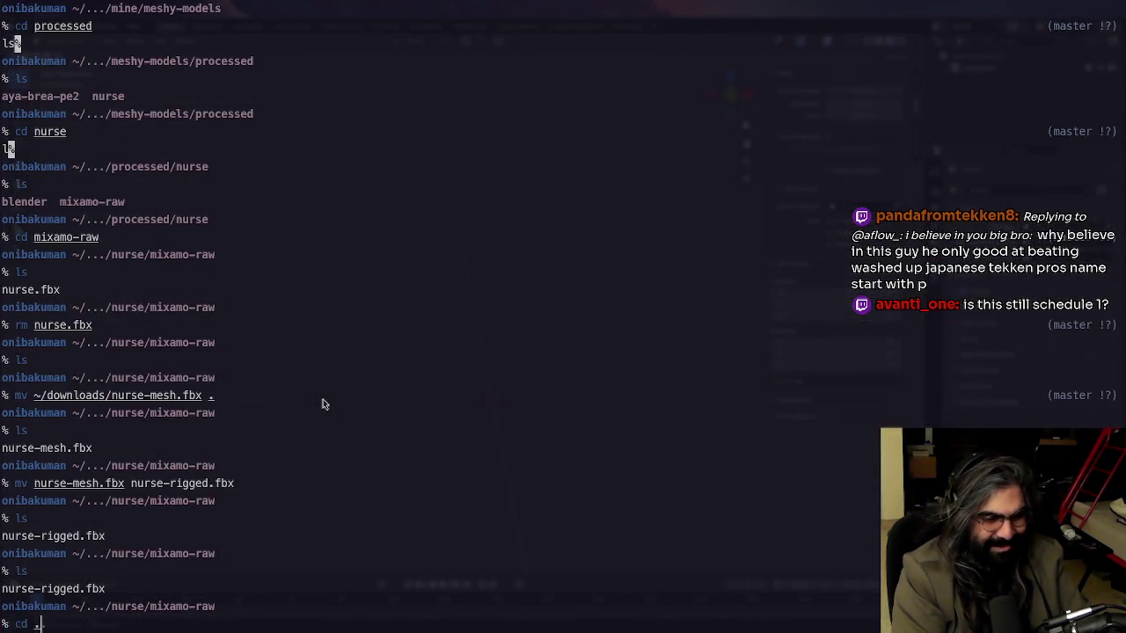
# Go up from processed/nurse to meshy-models and enter the raw-assets folder
pyautogui.write('.')
pyautogui.press('Return')
pyautogui.write('ls')
pyautogui.press('Return')
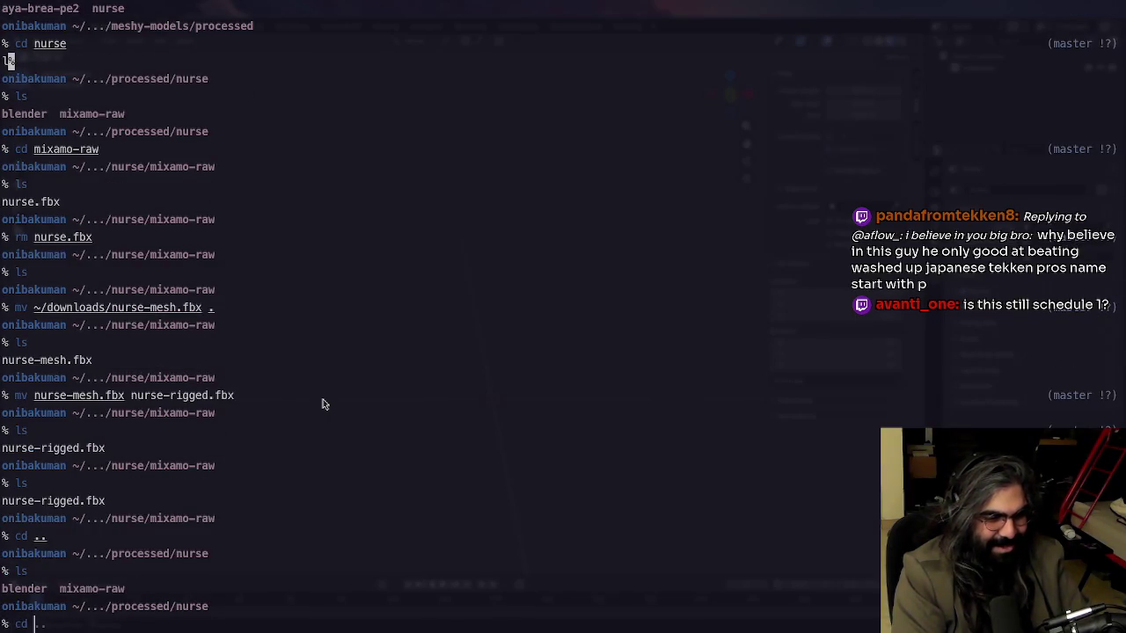
pyautogui.write('.')
pyautogui.press('Return')
pyautogui.write('ls')
pyautogui.press('Return')
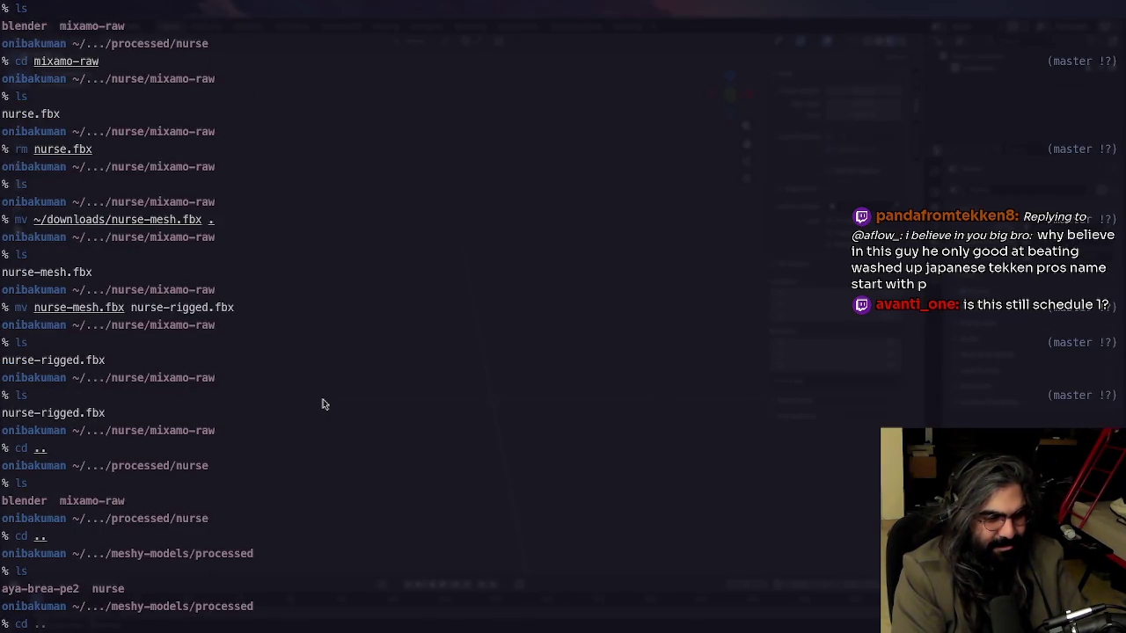
pyautogui.press('Return')
pyautogui.write('ls')
pyautogui.press('Return')
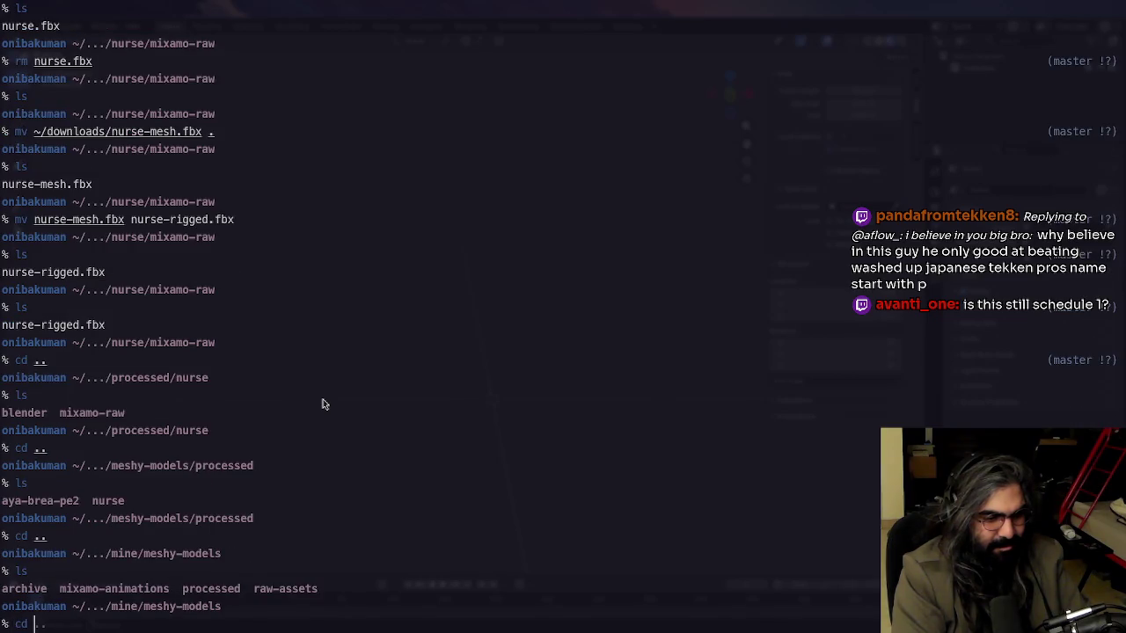
pyautogui.write('raw-assets')
pyautogui.press('Return')
pyautogui.write('ls')
pyautogui.press('Return')
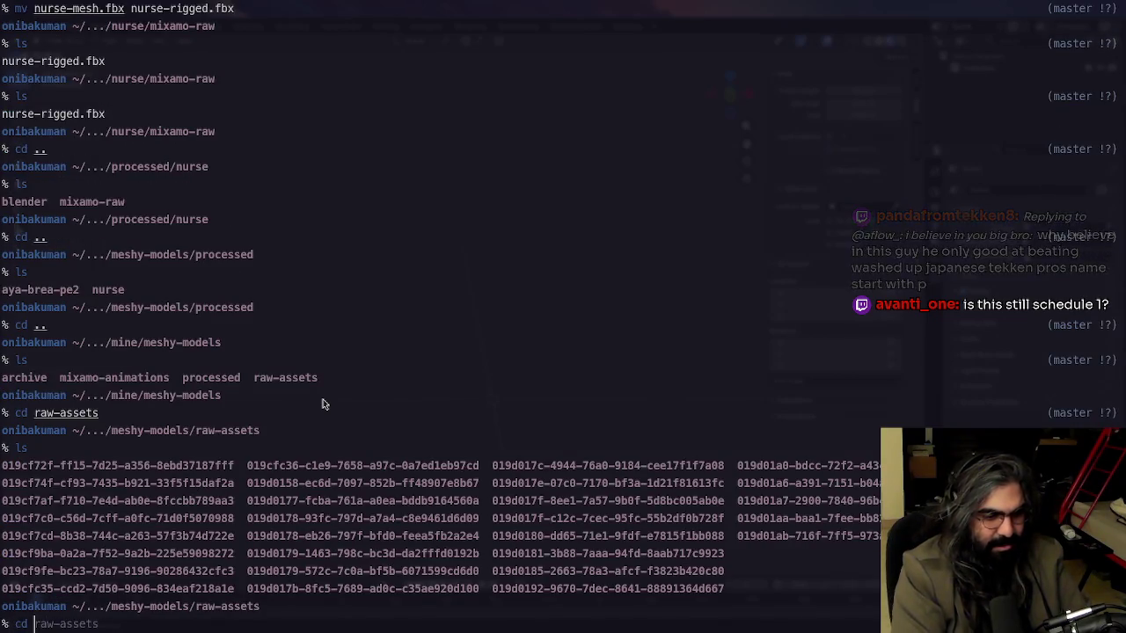
# Enter the 019d01aa asset folder and list its files
pyautogui.write('019d01aa')
pyautogui.press('Tab')
pyautogui.press('Return')
pyautogui.write('ls')
pyautogui.press('Return')
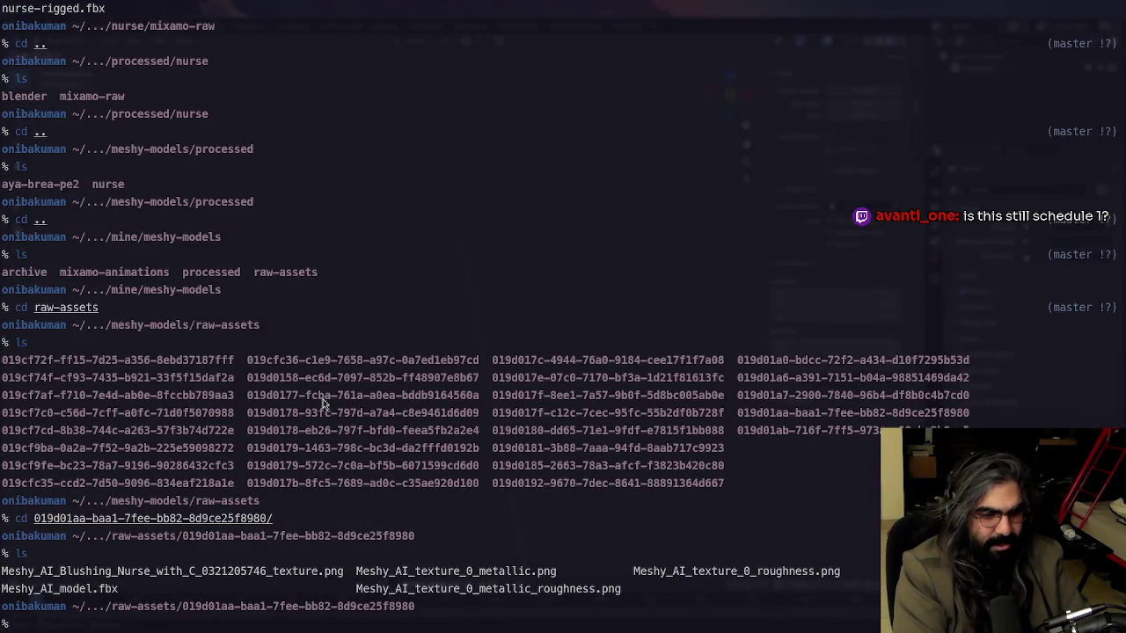
# Start a cp command for the asset files, tab-completing toward a destination folder
pyautogui.write('cp ')
pyautogui.write('*')
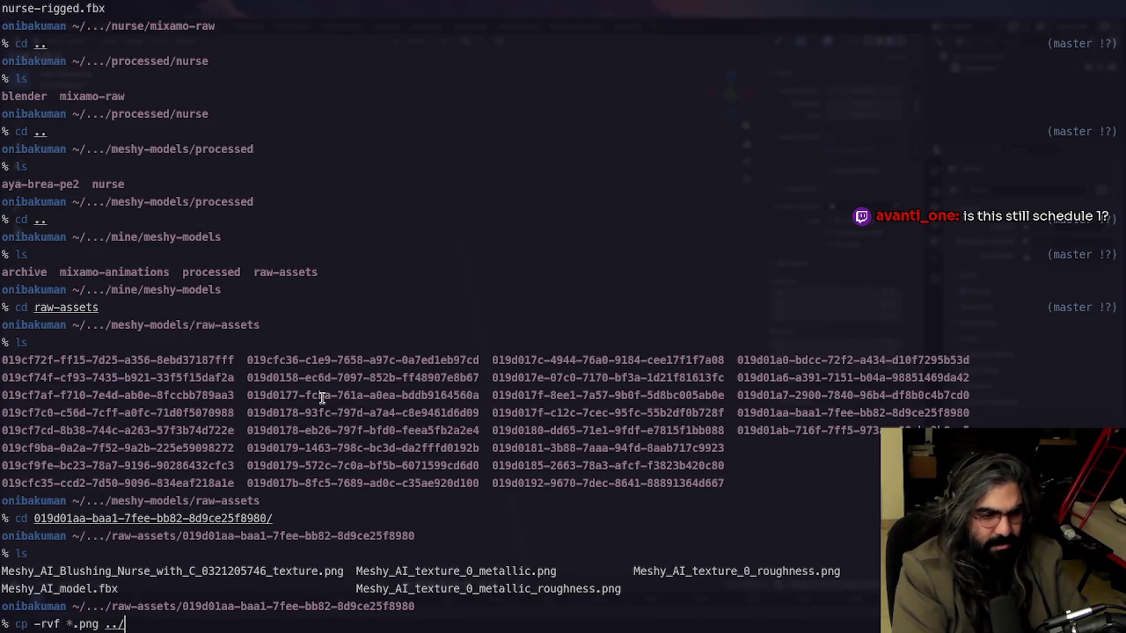
pyautogui.press('Tab')
pyautogui.press('Tab')
pyautogui.write('.')
pyautogui.press('BackSpace')
pyautogui.press('BackSpace')
pyautogui.press('BackSpace')
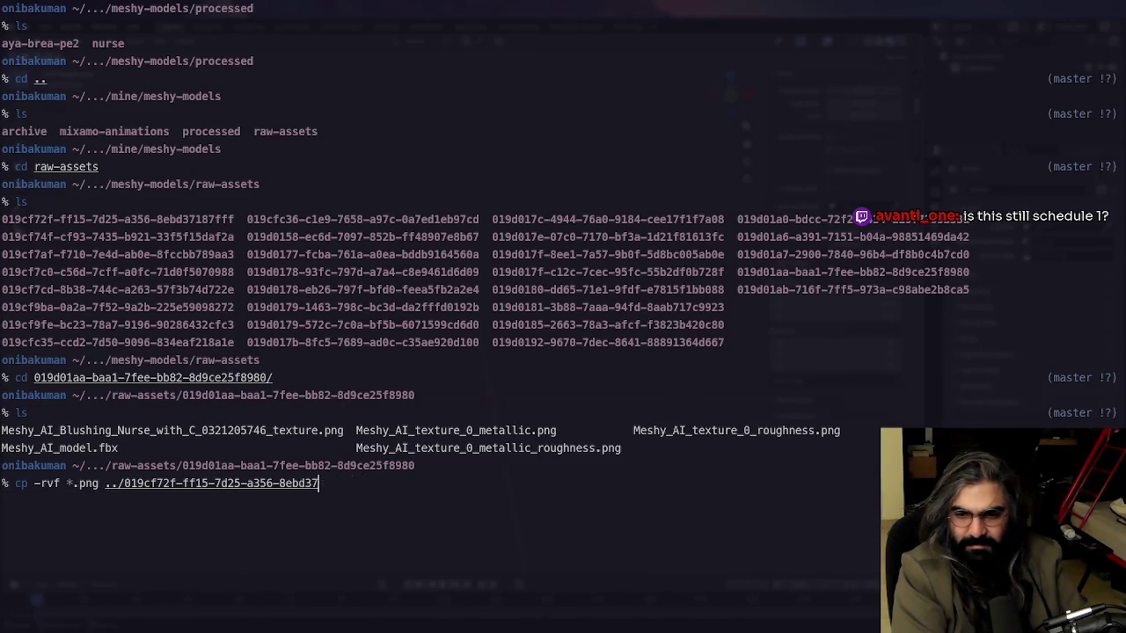
pyautogui.press('BackSpace')
pyautogui.press('BackSpace')
pyautogui.press('BackSpace')
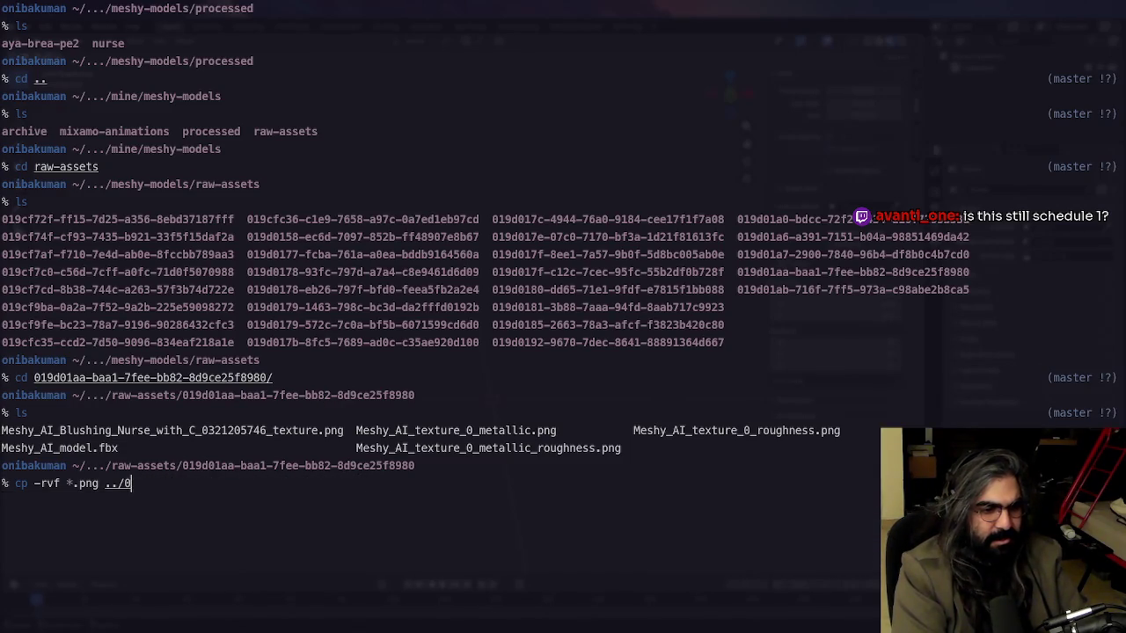
pyautogui.write('../')
pyautogui.press('Tab')
pyautogui.press('Tab')
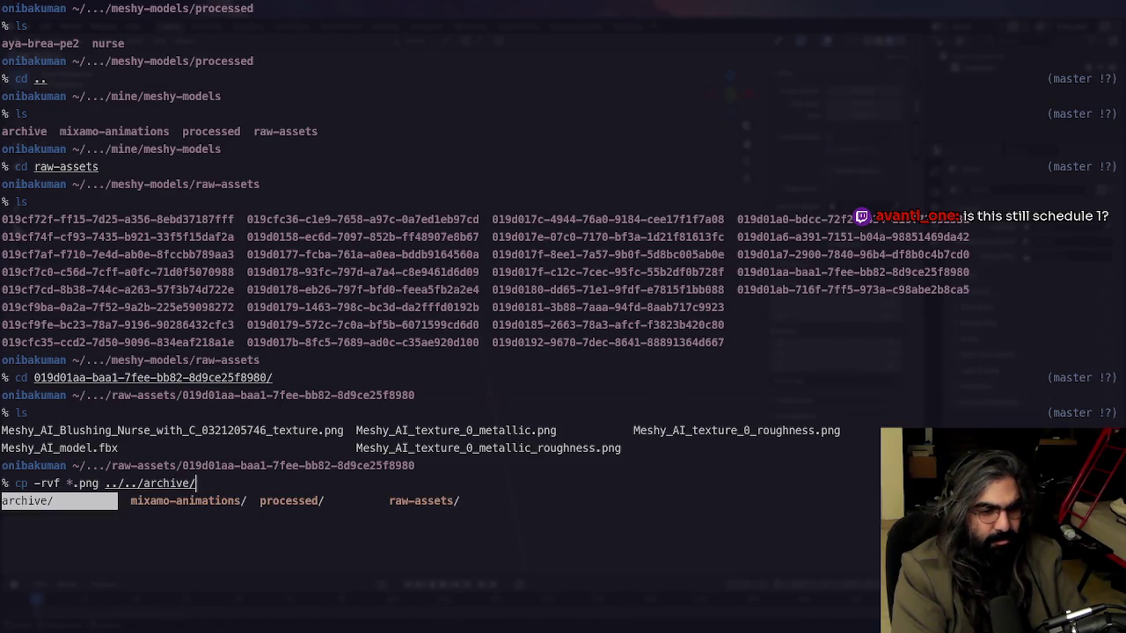
pyautogui.press('Tab')
pyautogui.press('Tab')
pyautogui.press('Tab')
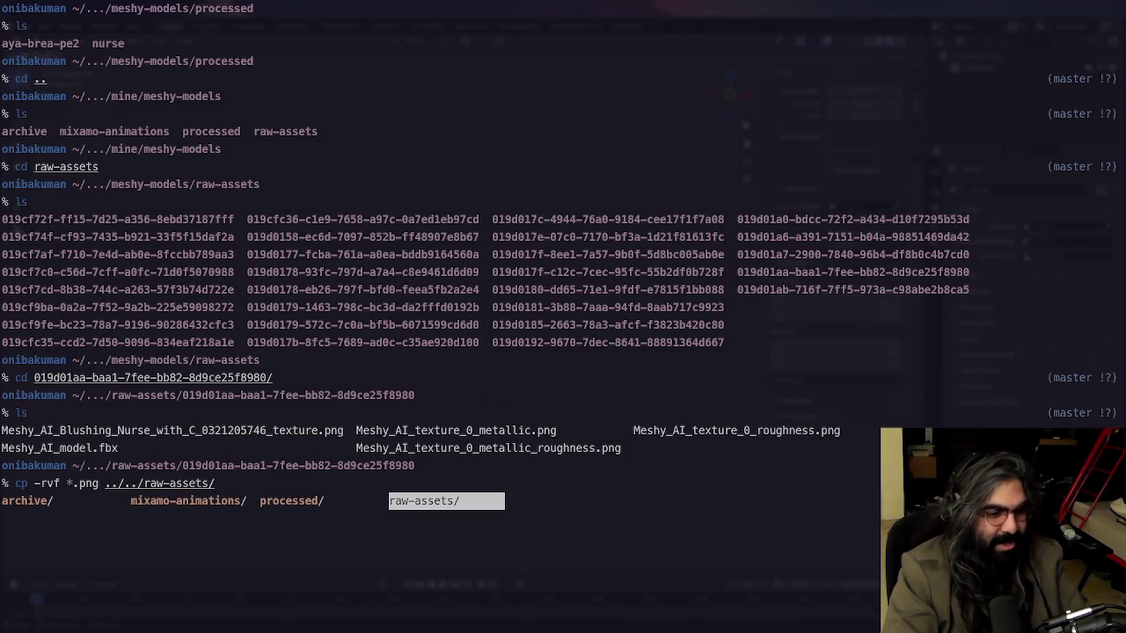
pyautogui.press('BackSpace')
pyautogui.press('BackSpace')
pyautogui.press('BackSpace')
pyautogui.press('Tab')
pyautogui.press('Tab')
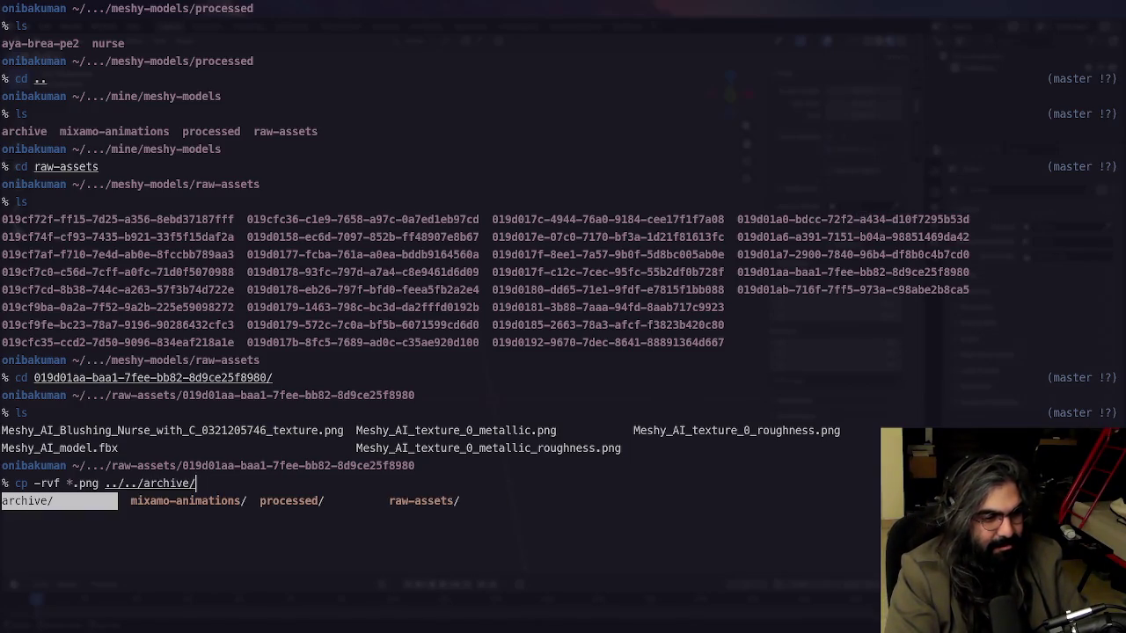
pyautogui.press('Tab')
pyautogui.press('Tab')
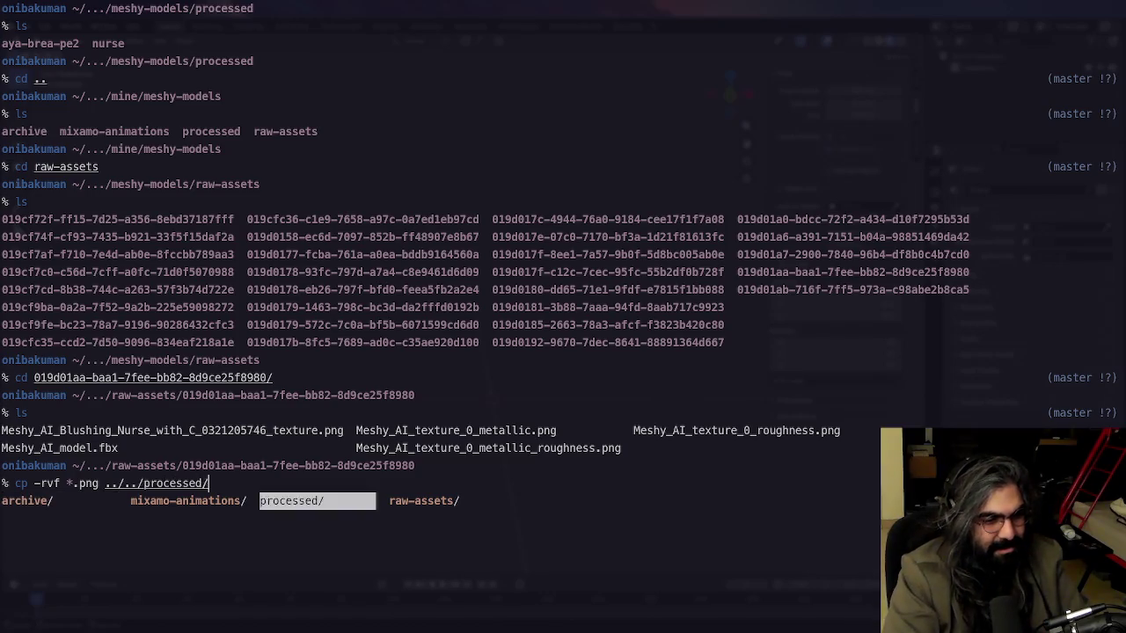
pyautogui.press('Tab')
pyautogui.press('Return')
# Finish the destination as ../../processed/nurse/mixamo-raw, run the PNG copy, and return to Blender
pyautogui.press('Tab')
pyautogui.press('Tab')
pyautogui.press('Return')
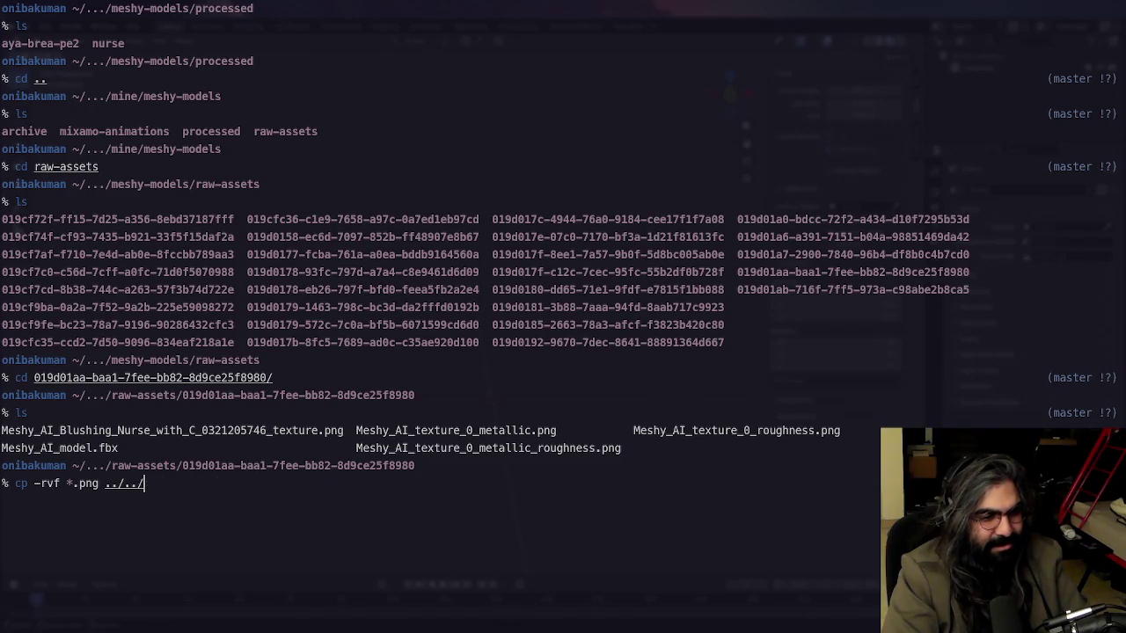
pyautogui.press('Tab')
pyautogui.press('Tab')
pyautogui.press('Tab')
pyautogui.press('Tab')
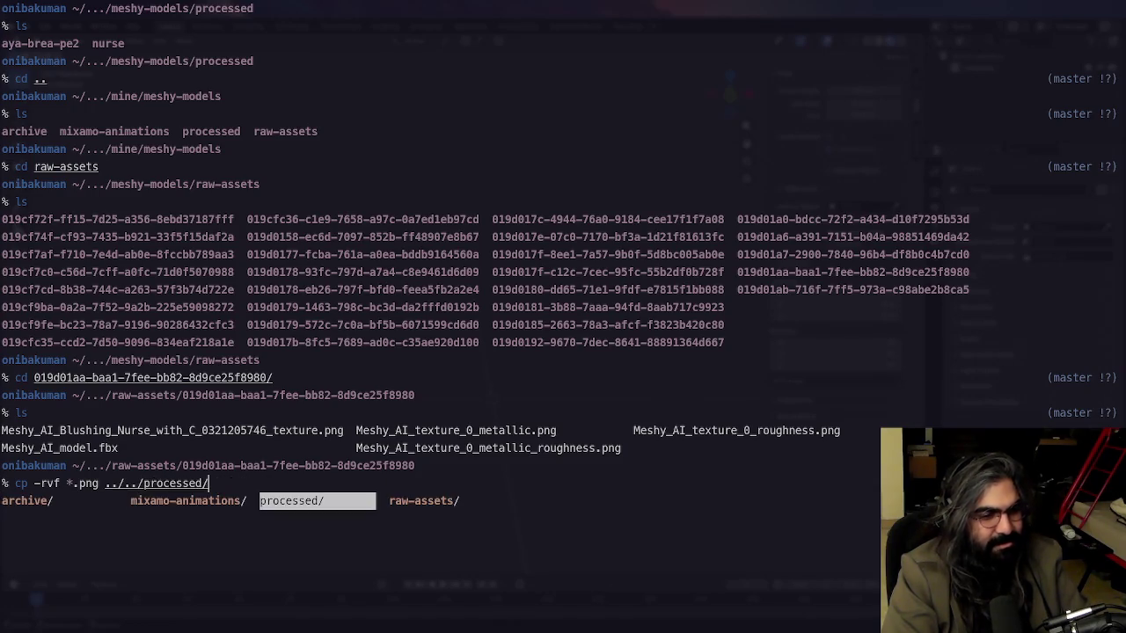
pyautogui.press('Return')
pyautogui.press('Tab')
pyautogui.press('Tab')
pyautogui.press('Tab')
pyautogui.press('BackSpace')
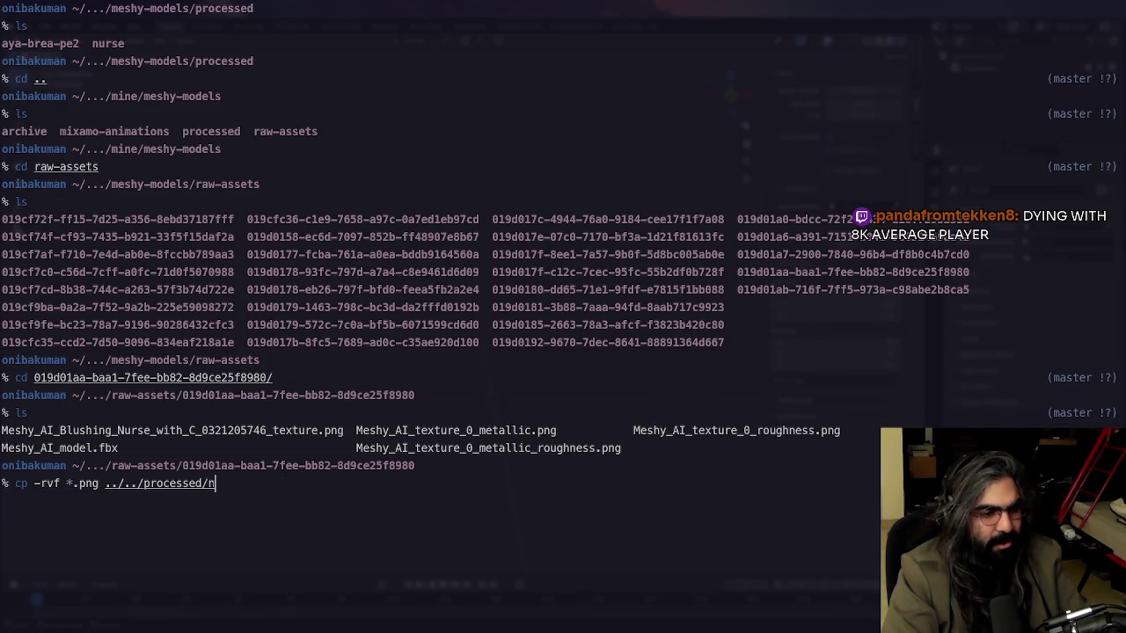
pyautogui.press('BackSpace')
pyautogui.press('Tab')
pyautogui.press('Tab')
pyautogui.press('Tab')
pyautogui.press('Return')
pyautogui.press('Tab')
pyautogui.press('Tab')
pyautogui.press('Tab')
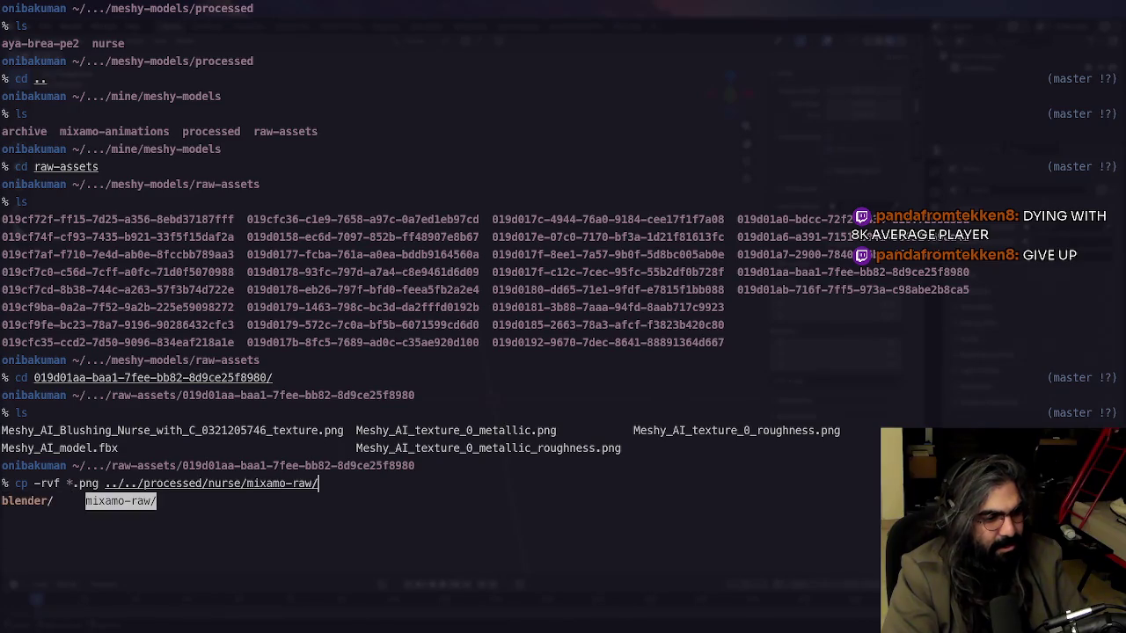
pyautogui.write('n')
pyautogui.press('Tab')
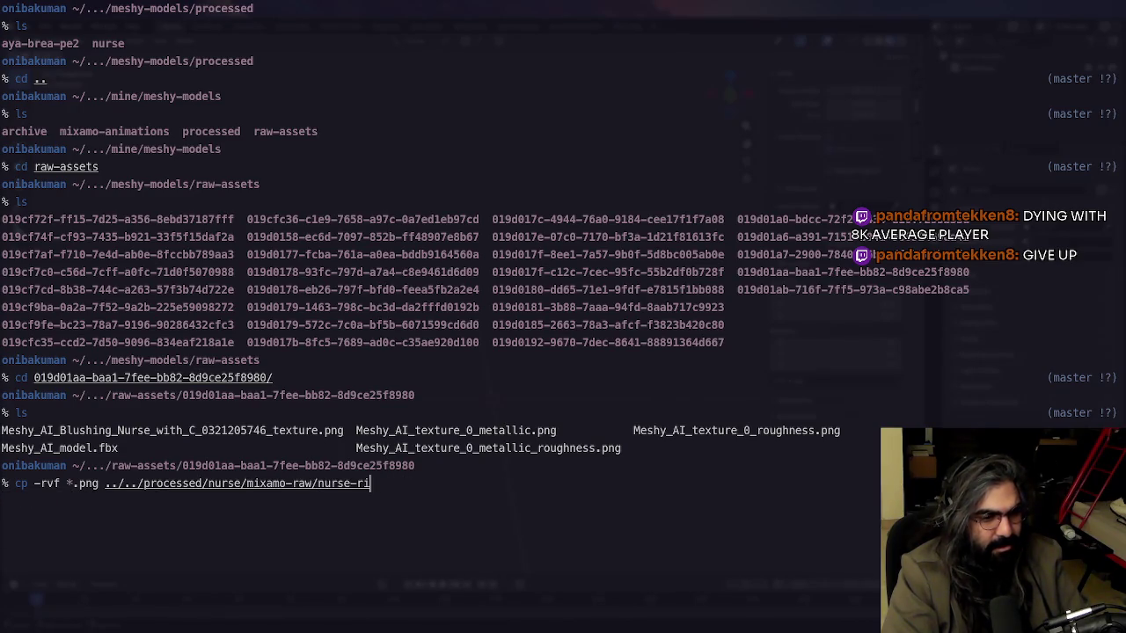
pyautogui.press('Return')
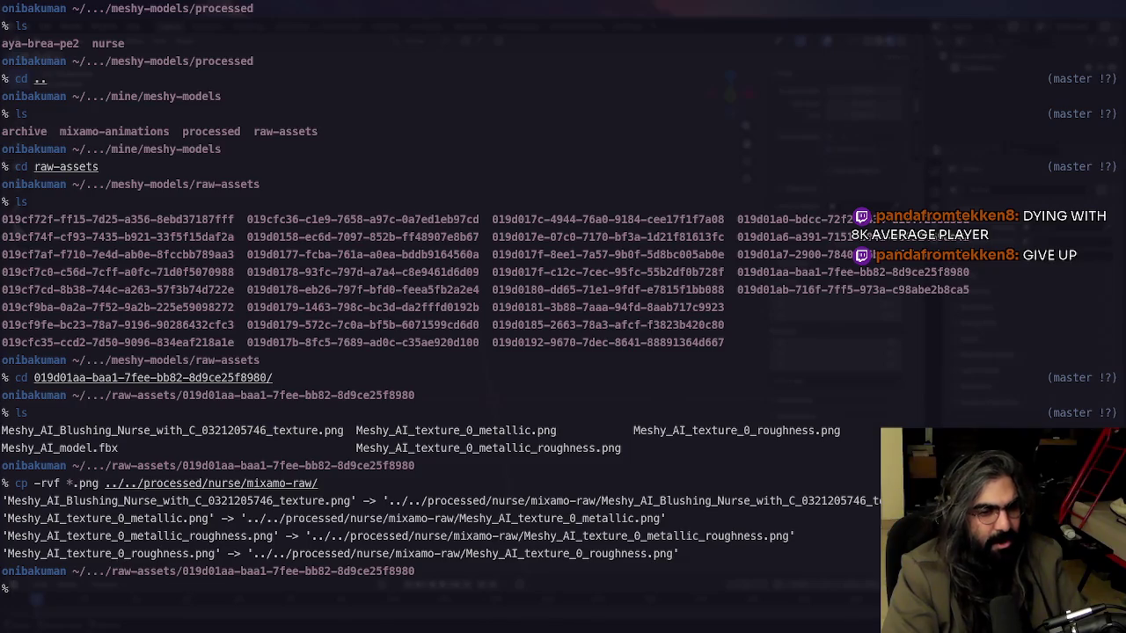
pyautogui.hotkey('alt', 'Tab')
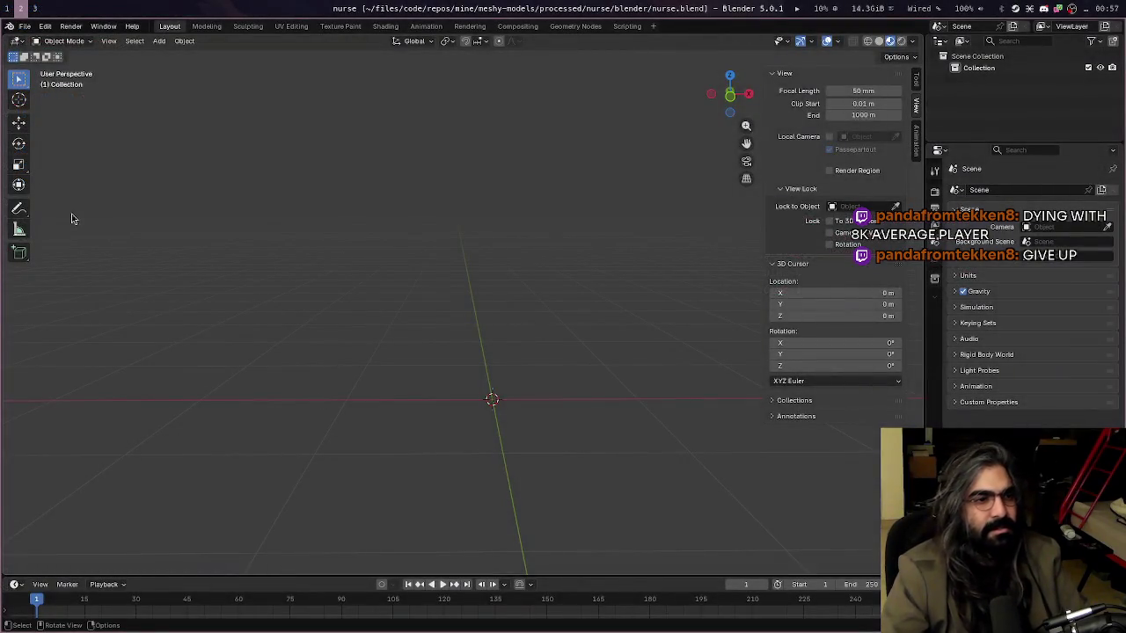
# Import nurse-rigged.fbx from processed/nurse/mixamo-raw via File > Import > FBX
pyautogui.click(25, 25)
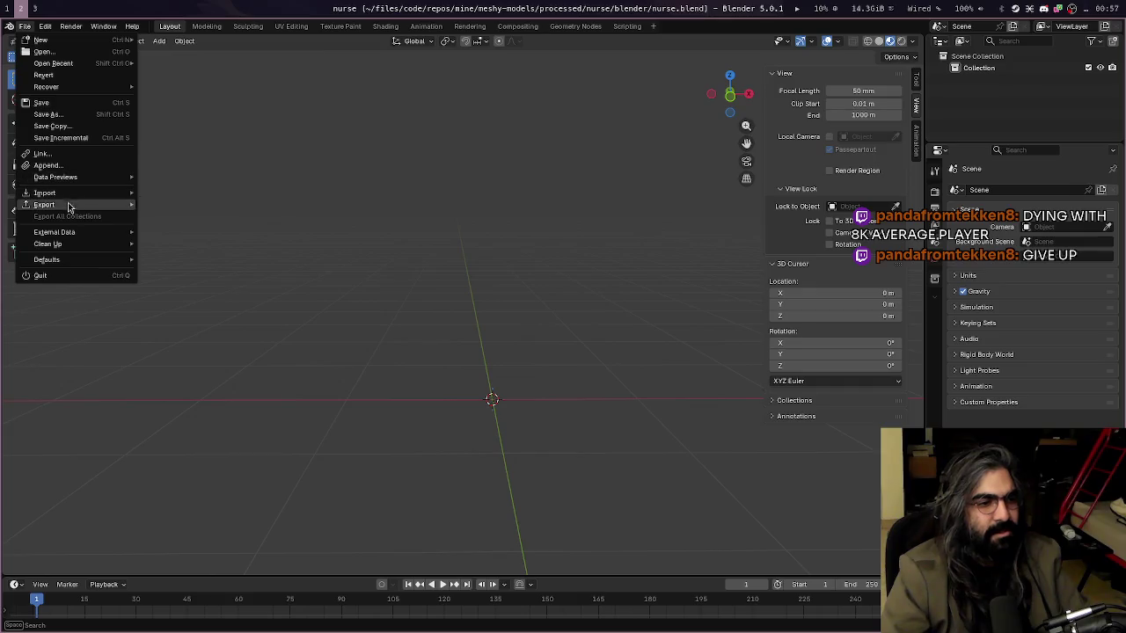
pyautogui.moveTo(44, 193)
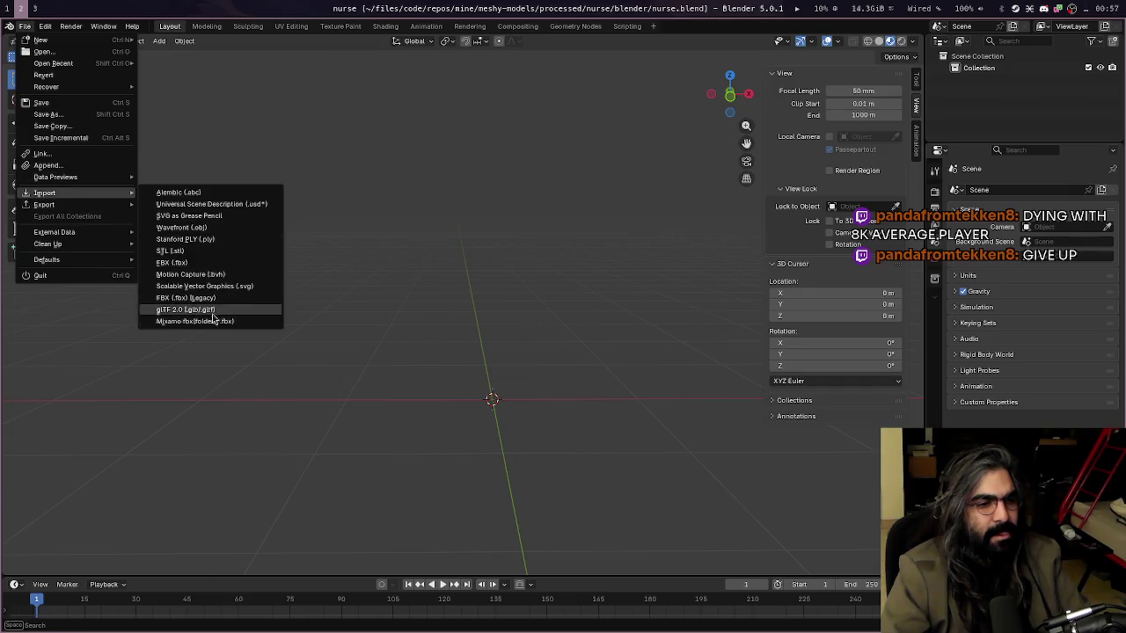
pyautogui.click(217, 263)
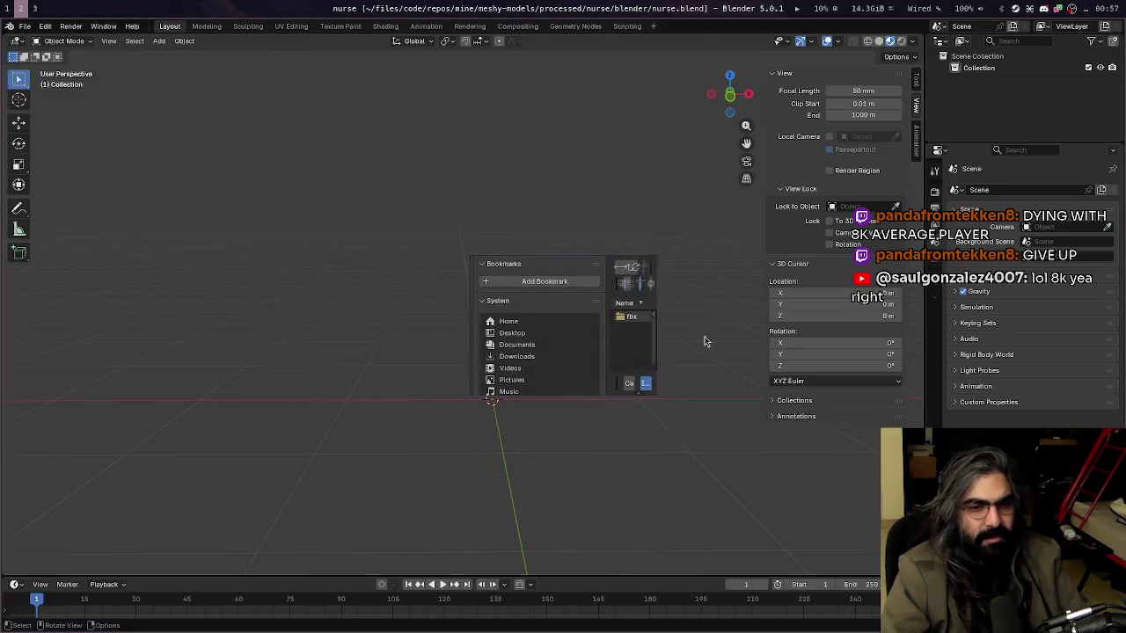
pyautogui.moveTo(667, 399)
pyautogui.keyDown('super'); pyautogui.mouseDown()
pyautogui.moveTo(648, 367)
pyautogui.moveTo(541, 326)
pyautogui.mouseUp(); pyautogui.keyUp('super')
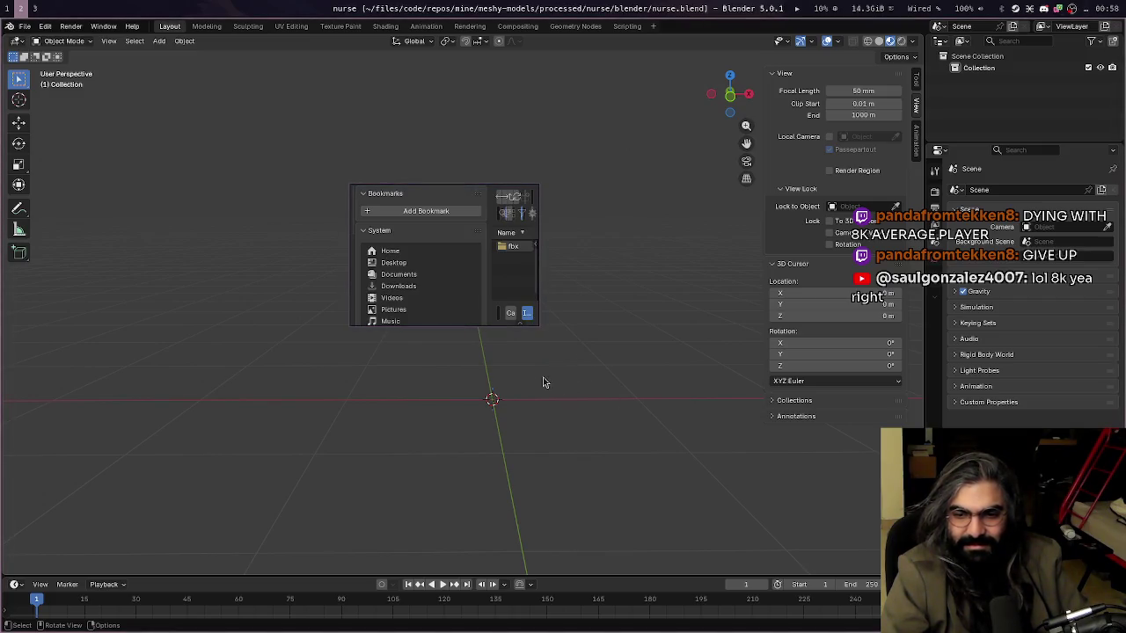
pyautogui.moveTo(538, 325); pyautogui.dragTo(897, 541)
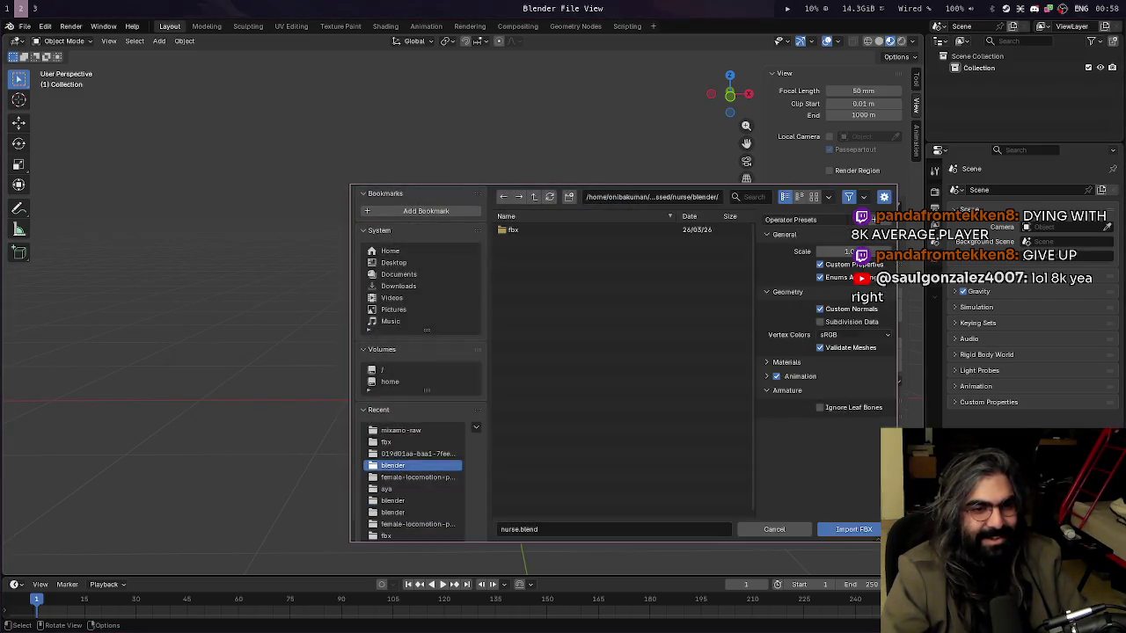
pyautogui.keyDown('super'); pyautogui.moveTo(680, 358); pyautogui.dragTo(466, 309); pyautogui.keyUp('super')
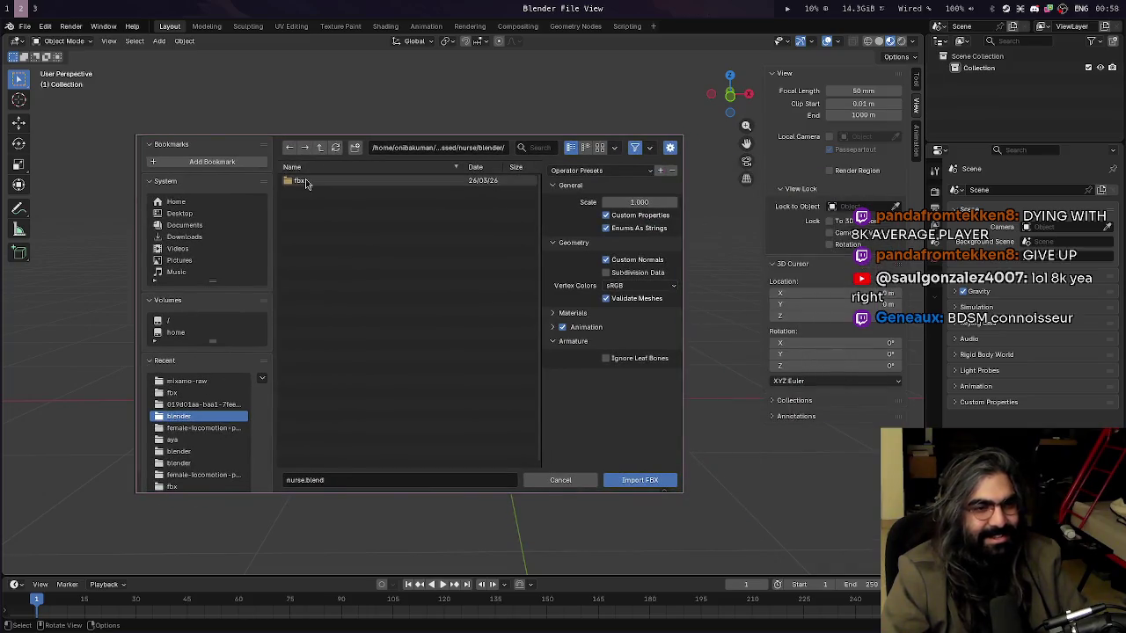
pyautogui.click(320, 147)
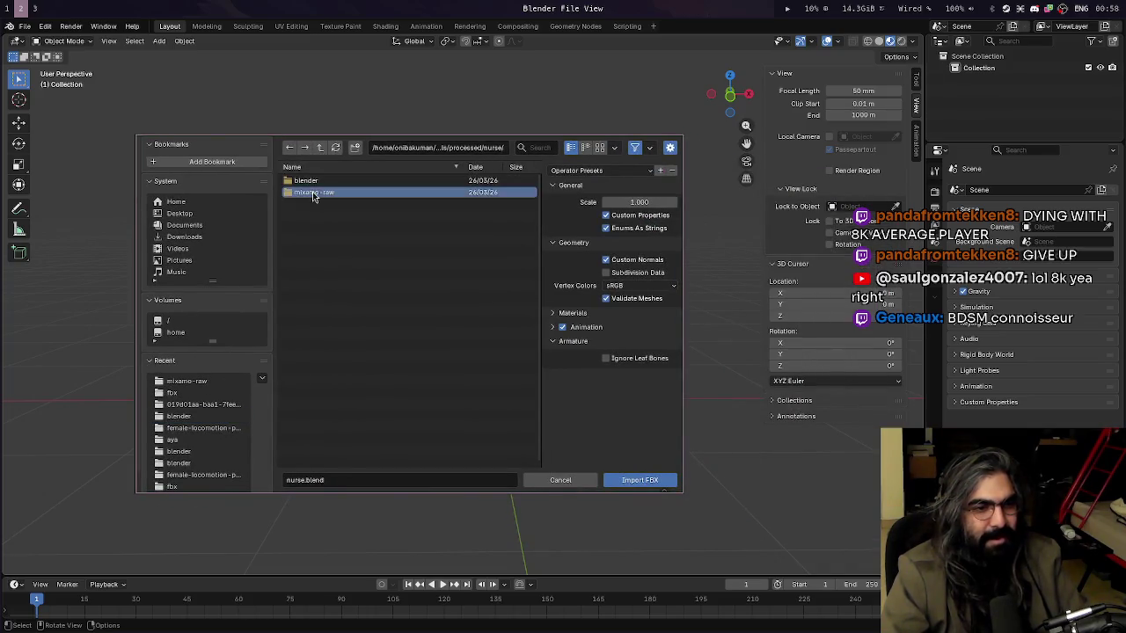
pyautogui.doubleClick(314, 192)
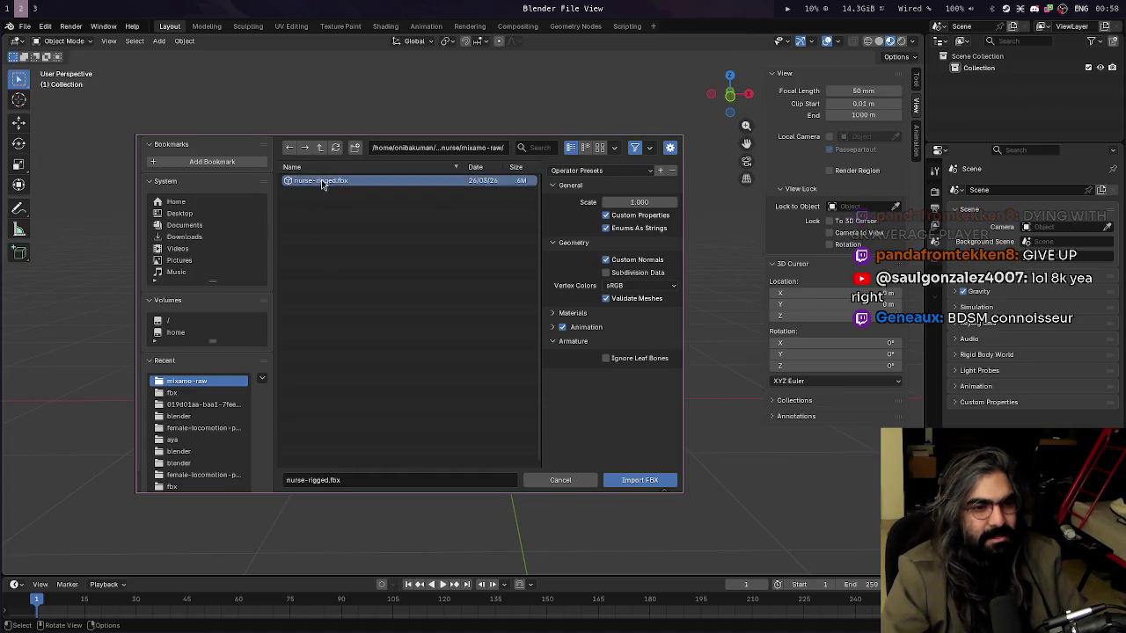
pyautogui.doubleClick(321, 179)
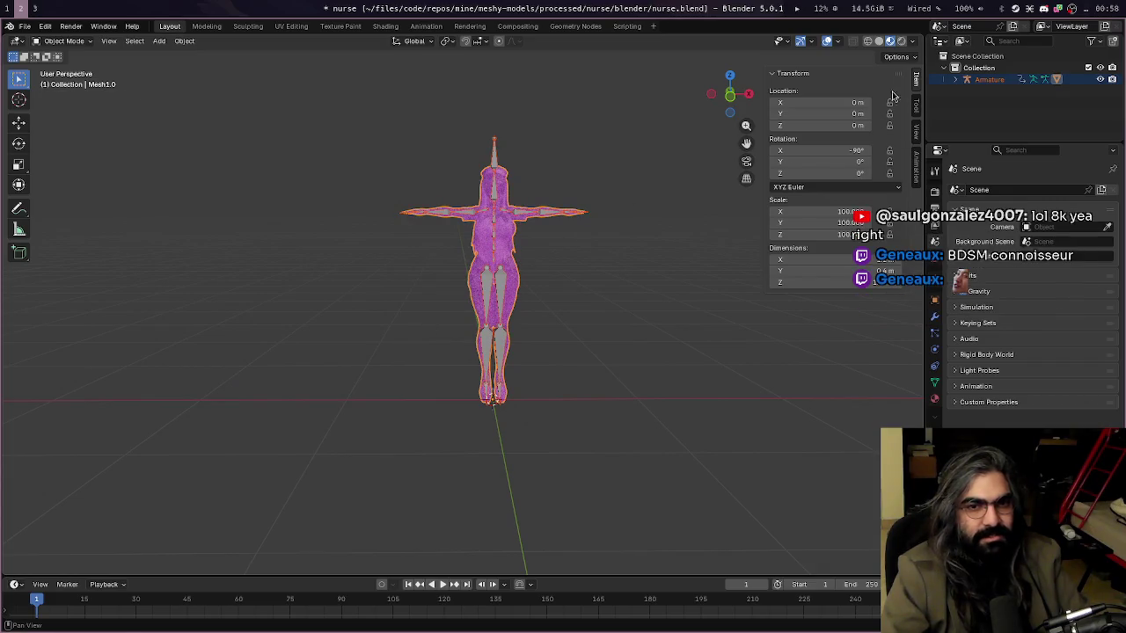
# Zoom the viewport, select the nurse's Armature, and switch to the Shading workspace
pyautogui.scroll(6, 596, 228)
pyautogui.scroll(-2, 596, 228)
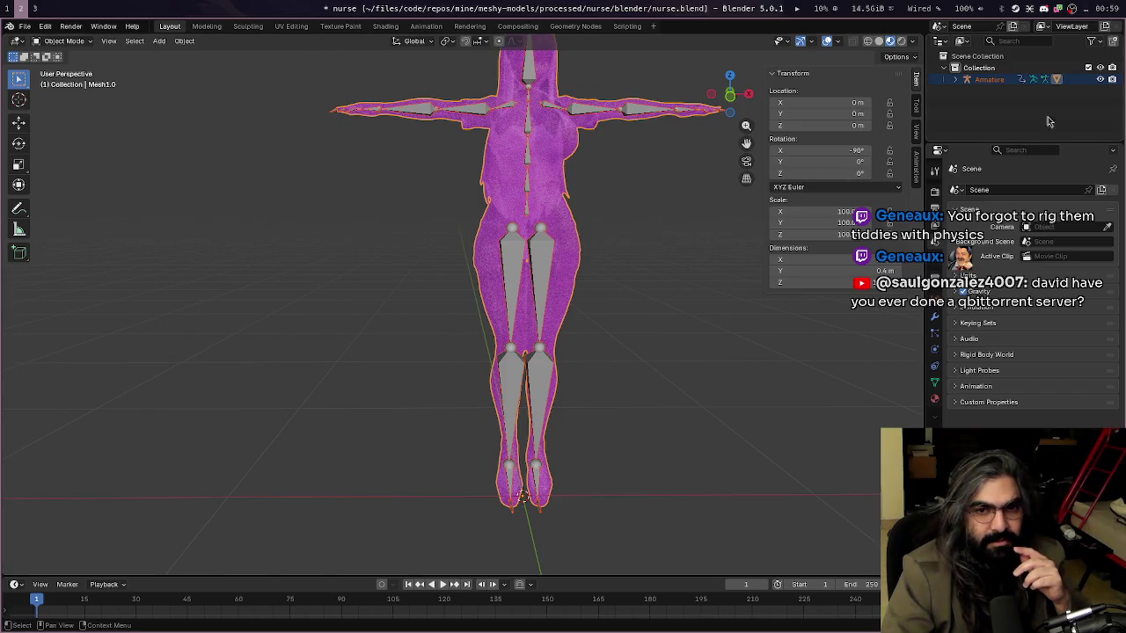
pyautogui.click(999, 80)
pyautogui.click(385, 26)
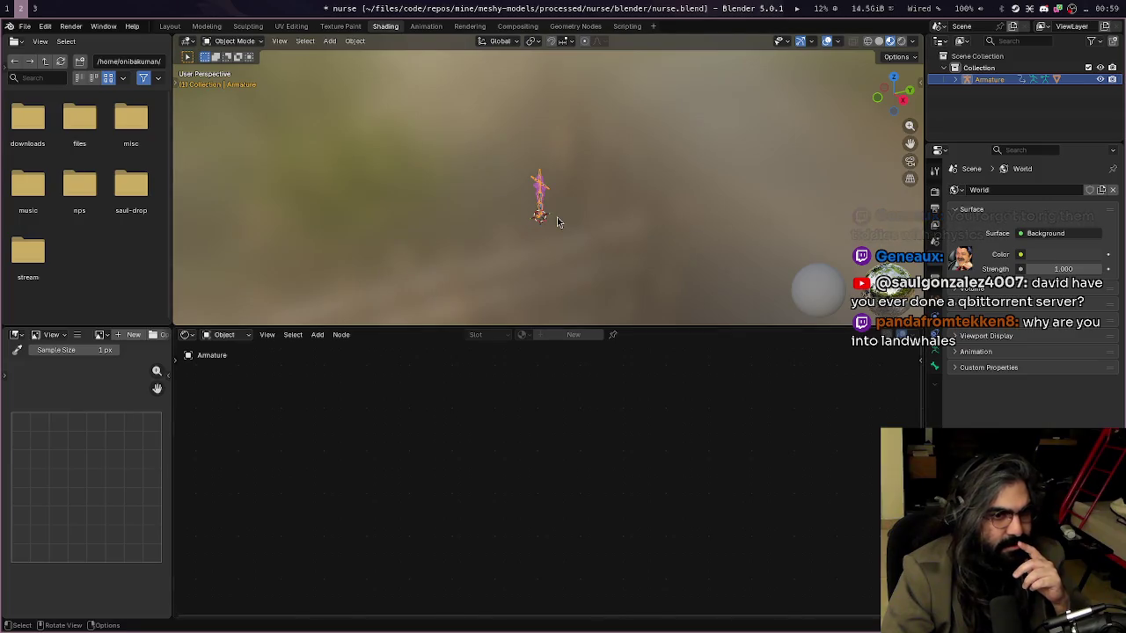
# Expand the Armature and select Mesh1.0 to display its material nodes
pyautogui.scroll(5, 557, 221)
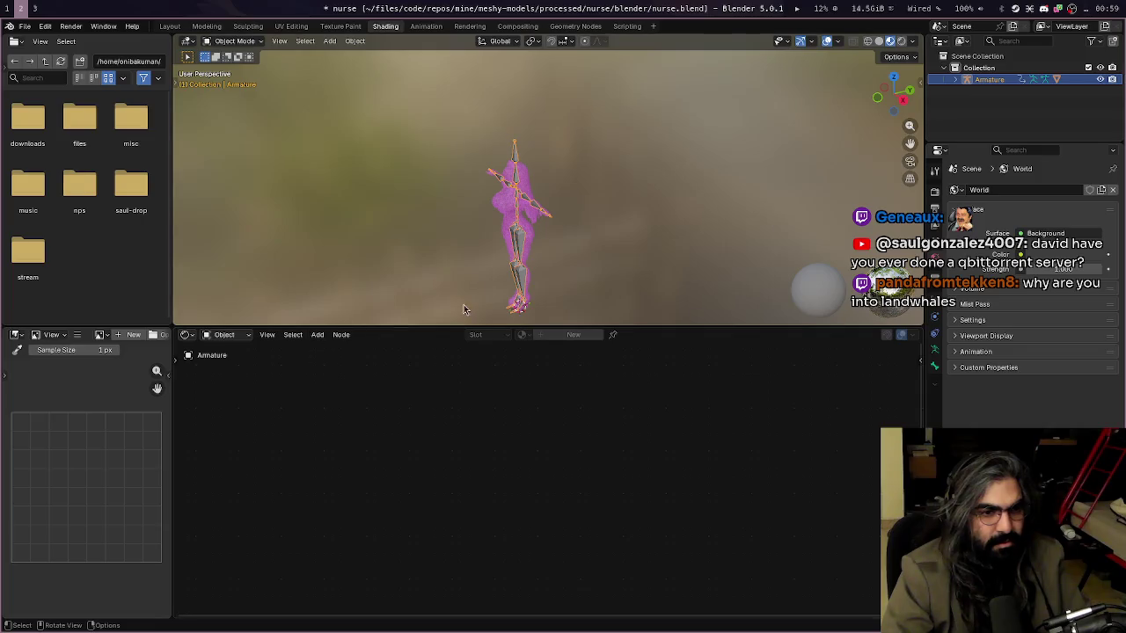
pyautogui.click(956, 79)
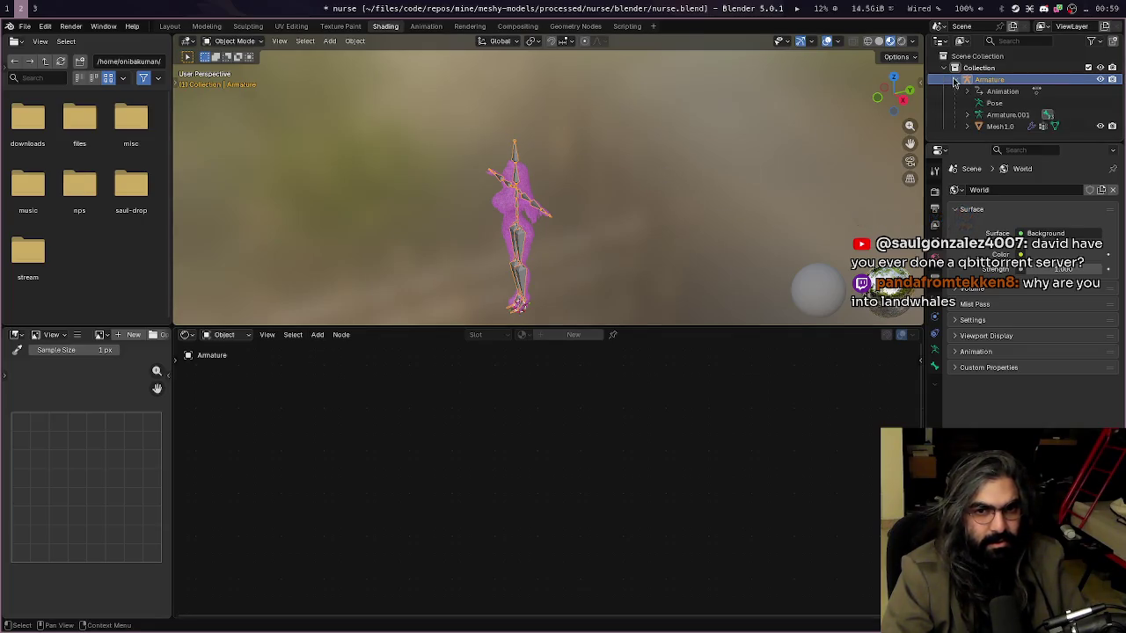
pyautogui.click(997, 126)
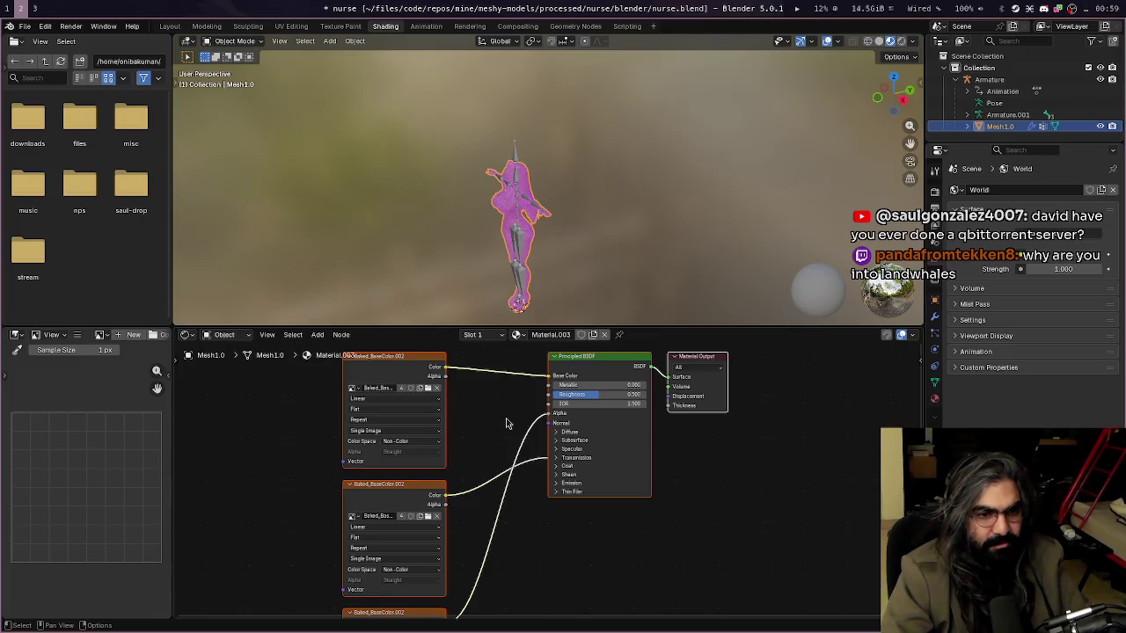
pyautogui.scroll(1, 477, 415)
pyautogui.scroll(-1, 477, 414)
pyautogui.scroll(-1, 477, 414)
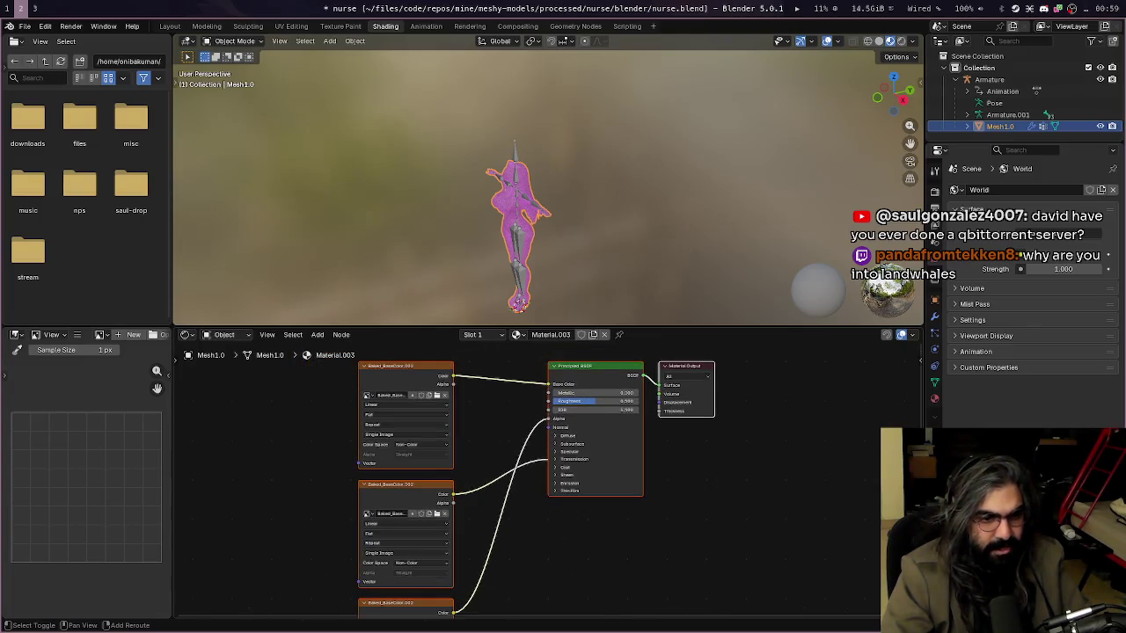
pyautogui.keyDown('shift'); pyautogui.scroll(-2, 464, 611); pyautogui.keyUp('shift')
pyautogui.keyDown('shift'); pyautogui.scroll(2, 467, 367); pyautogui.keyUp('shift')
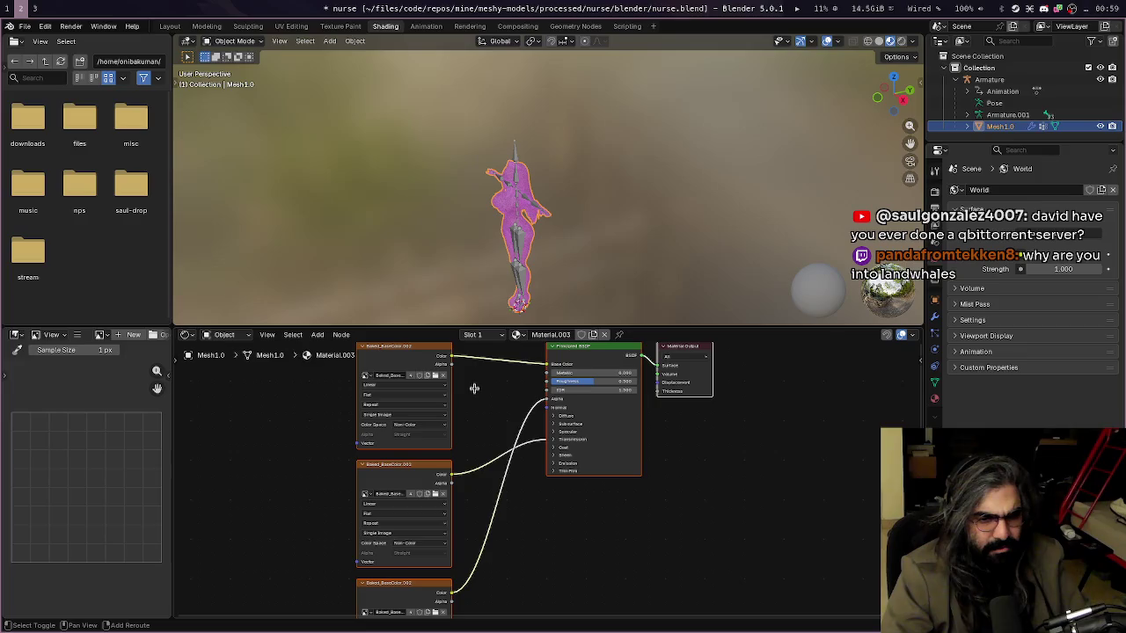
pyautogui.scroll(-1, 475, 392)
pyautogui.moveTo(477, 414); pyautogui.dragTo(478, 382, button='middle')
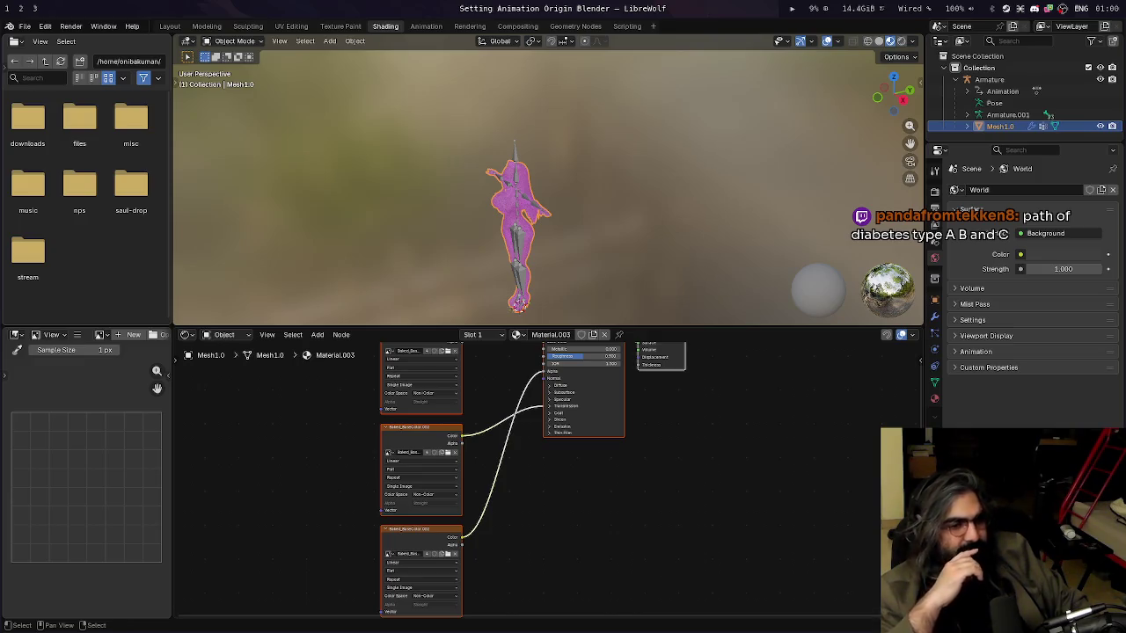
# Reframe the node tree and select the Baked_BaseColor.002 image node, editing its image name
pyautogui.scroll(1, 532, 440)
pyautogui.scroll(2, 532, 440)
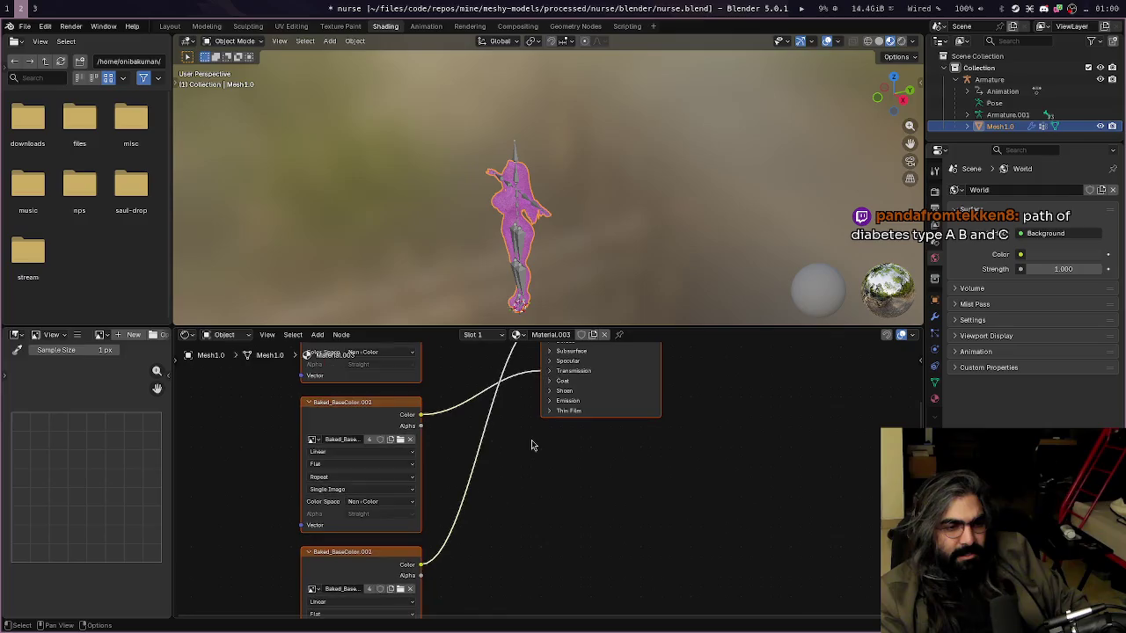
pyautogui.scroll(-2, 531, 445)
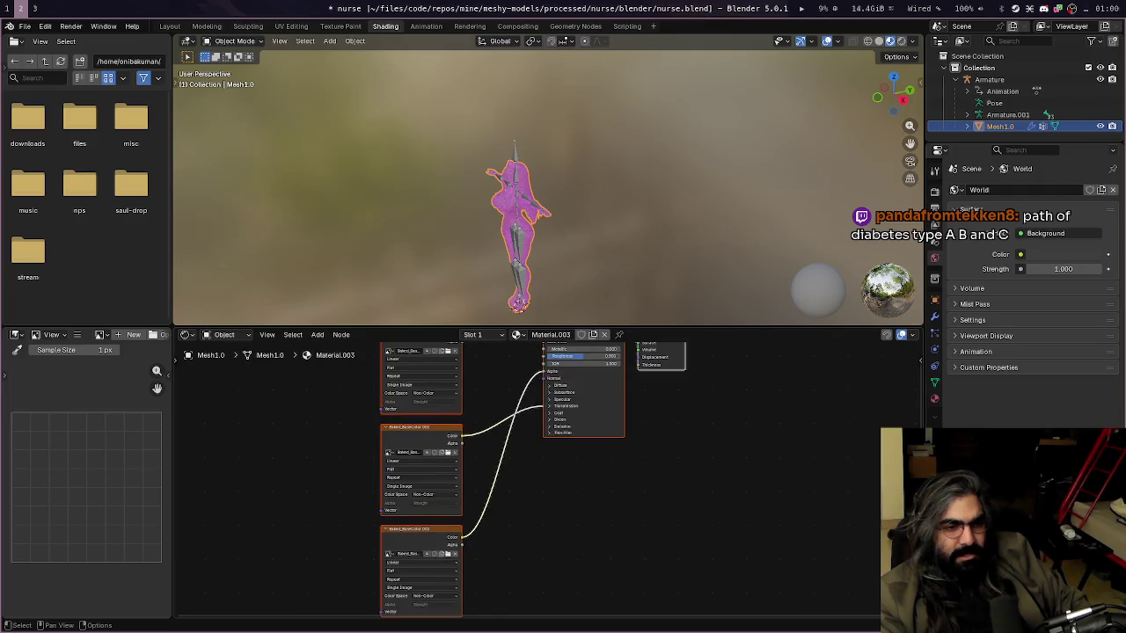
pyautogui.keyDown('shift'); pyautogui.scroll(3, 528, 447); pyautogui.keyUp('shift')
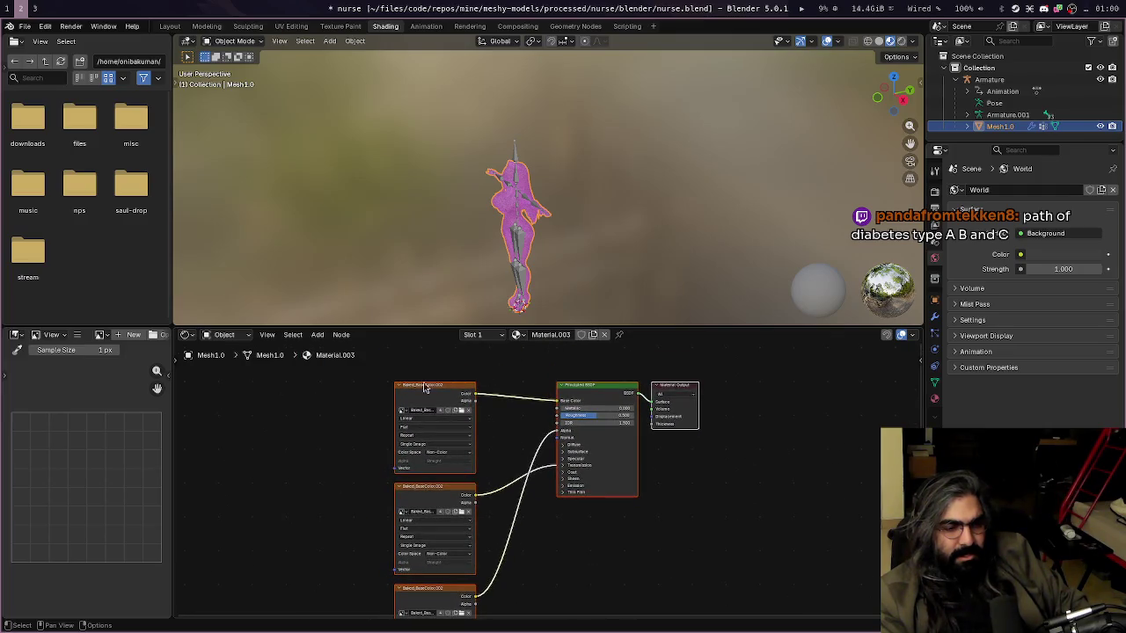
pyautogui.scroll(1, 494, 466)
pyautogui.scroll(-2, 494, 464)
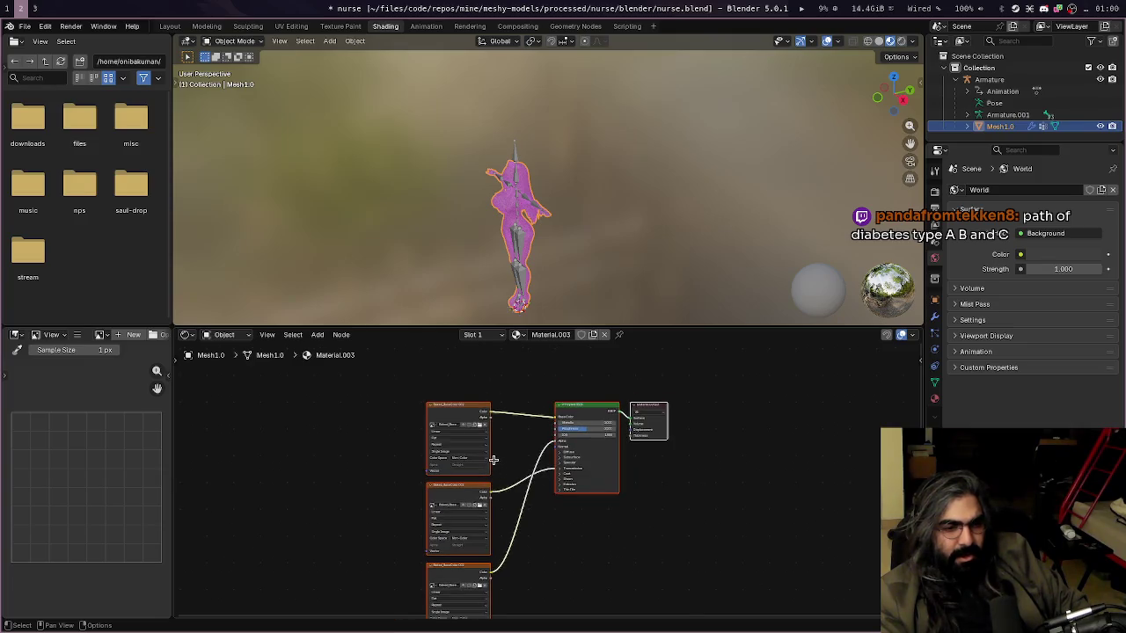
pyautogui.moveTo(494, 462); pyautogui.dragTo(496, 372, button='middle')
pyautogui.scroll(4, 478, 554)
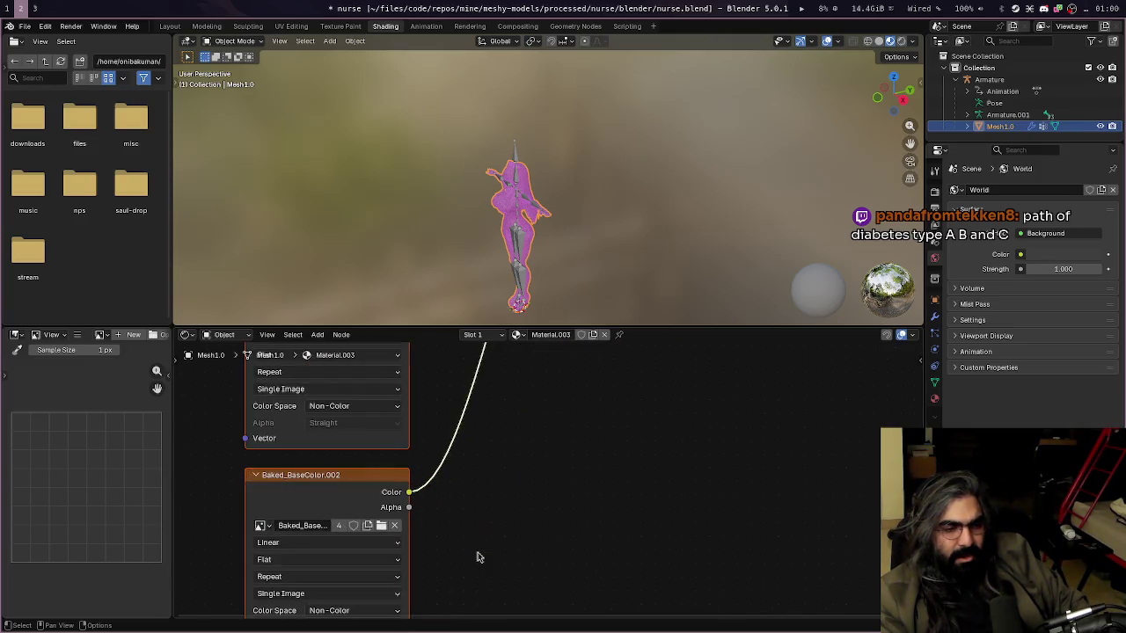
pyautogui.click(299, 540)
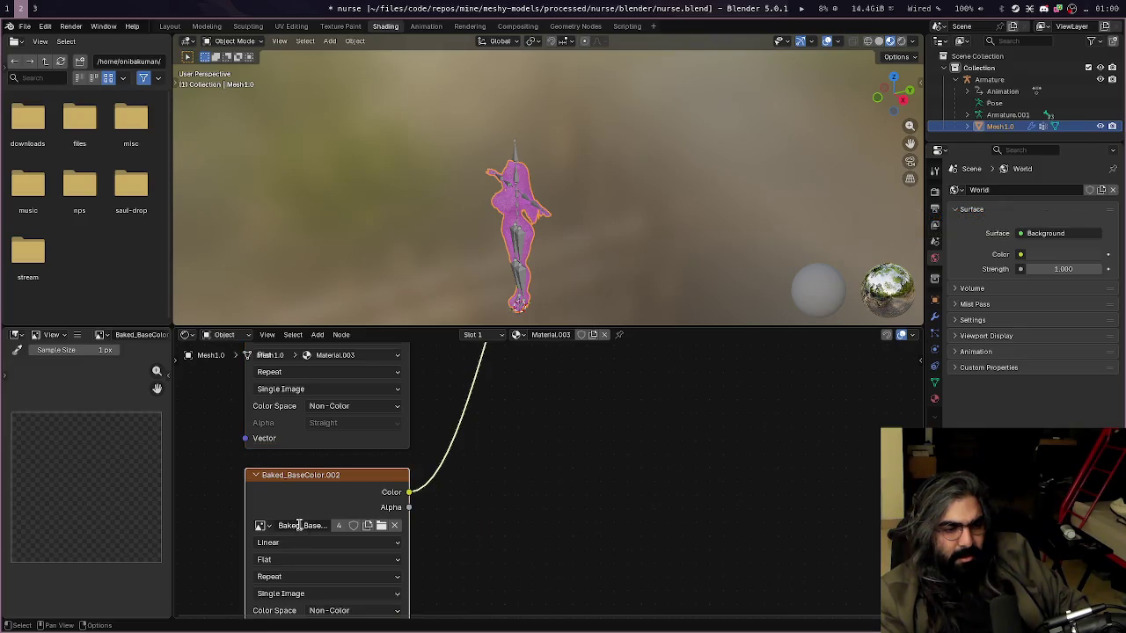
pyautogui.doubleClick(299, 525)
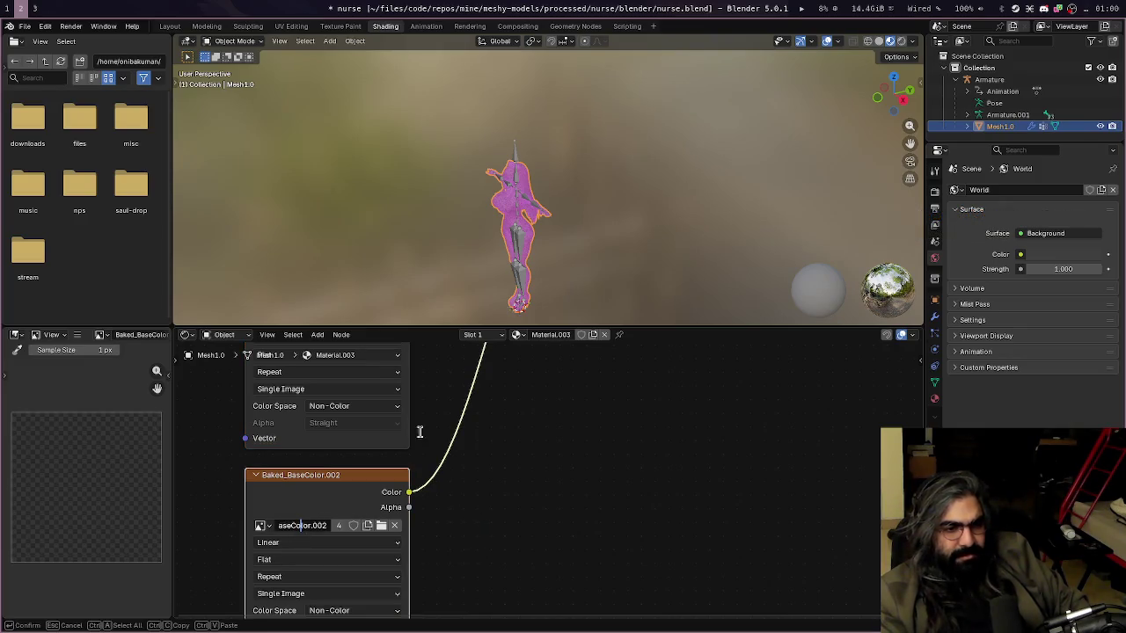
pyautogui.click(444, 394)
# Pan down and select the top Baked_BaseColor.002 node feeding Base Color
pyautogui.scroll(-3, 502, 422)
pyautogui.scroll(1, 514, 554)
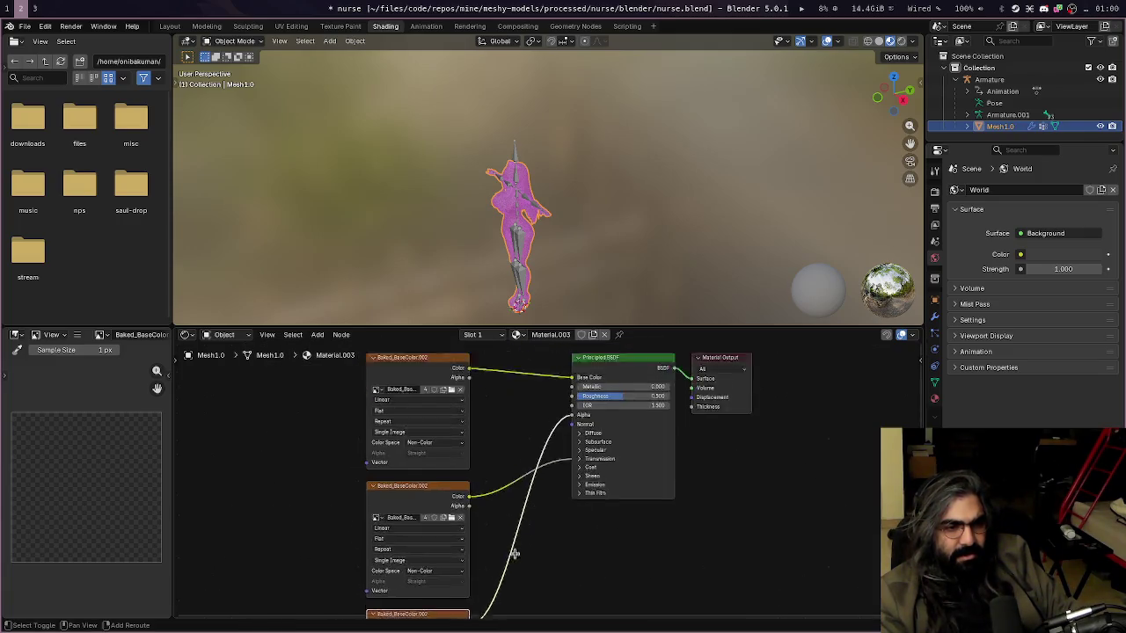
pyautogui.moveTo(515, 554); pyautogui.dragTo(508, 603, button='middle')
pyautogui.click(411, 405)
# Delete the three old image nodes, including Baked_BaseColor.002 and the one feeding Alpha
pyautogui.press('x')
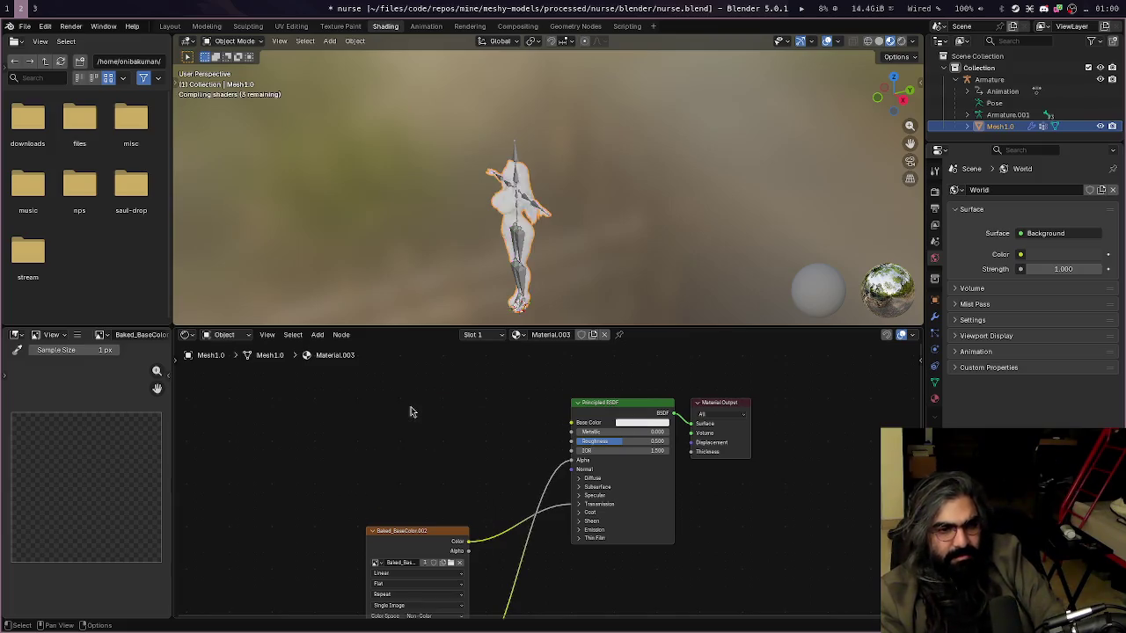
pyautogui.click(410, 554)
pyautogui.press('x')
pyautogui.scroll(-2, 425, 548)
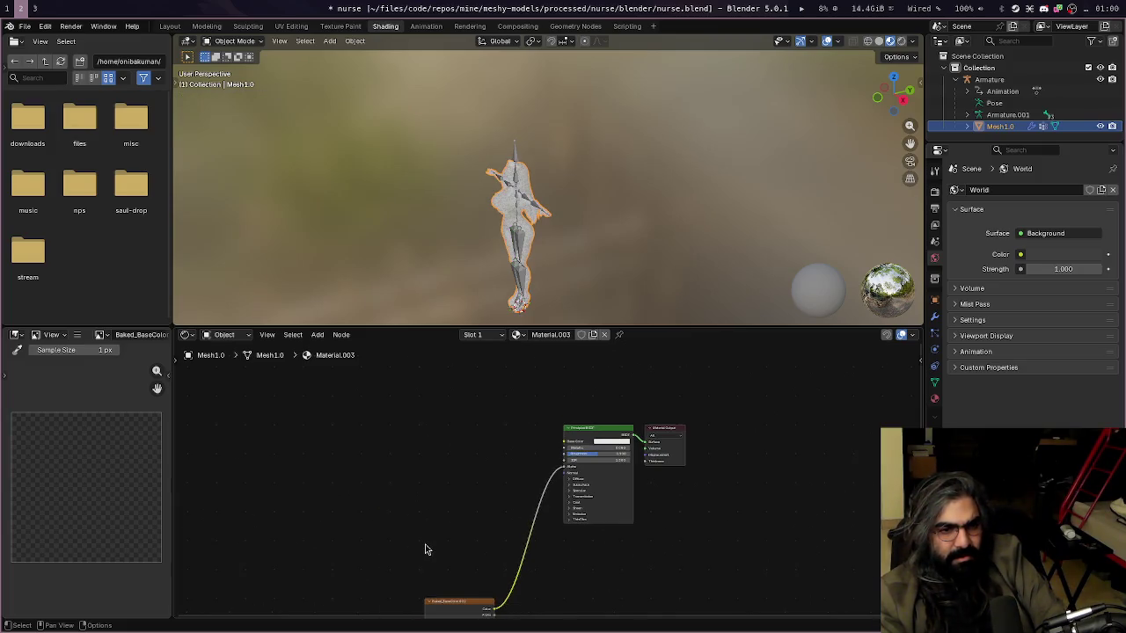
pyautogui.click(455, 607)
pyautogui.press('x')
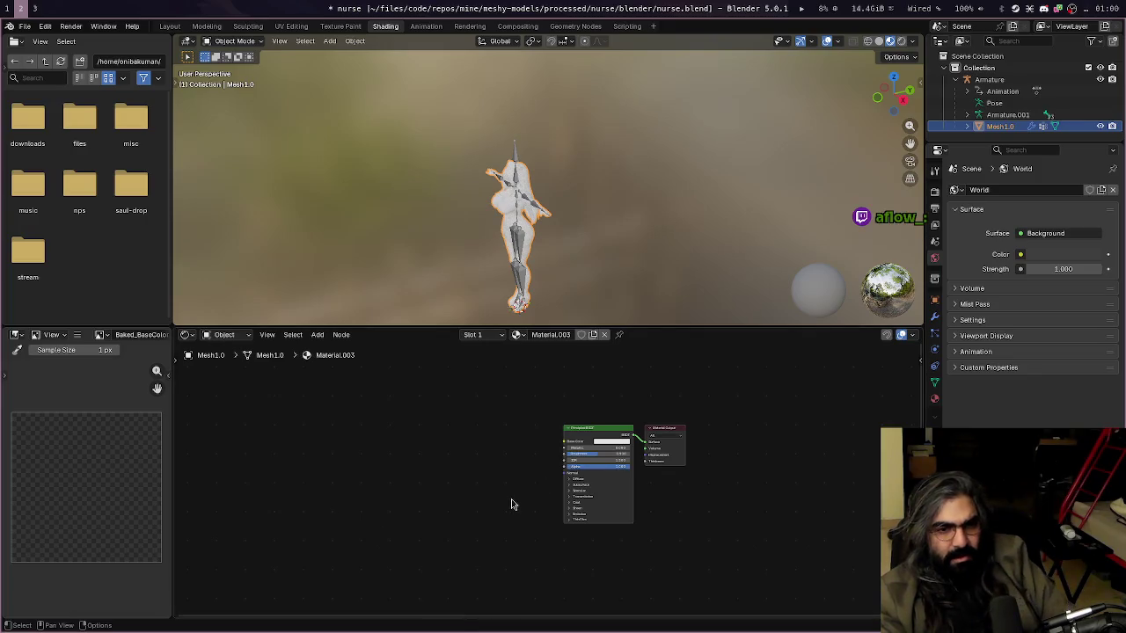
pyautogui.scroll(3, 511, 499)
pyautogui.scroll(2, 511, 498)
pyautogui.scroll(-2, 511, 499)
# Add an Image Texture node left of the shader and load the Baked_BaseColor image
pyautogui.rightClick(509, 495)
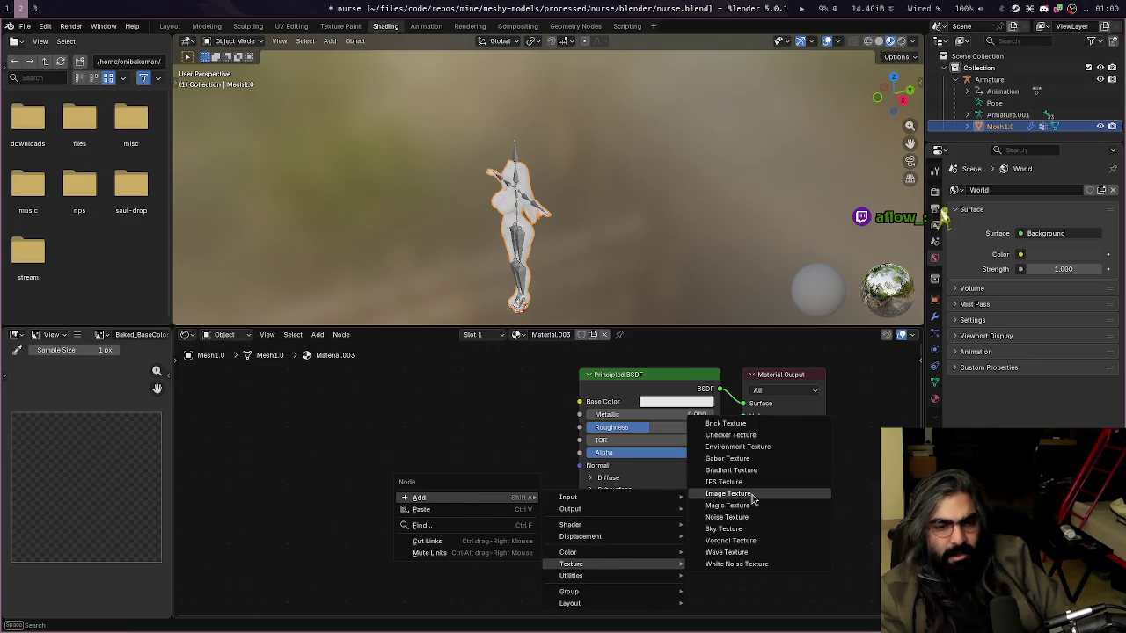
pyautogui.moveTo(572, 564)
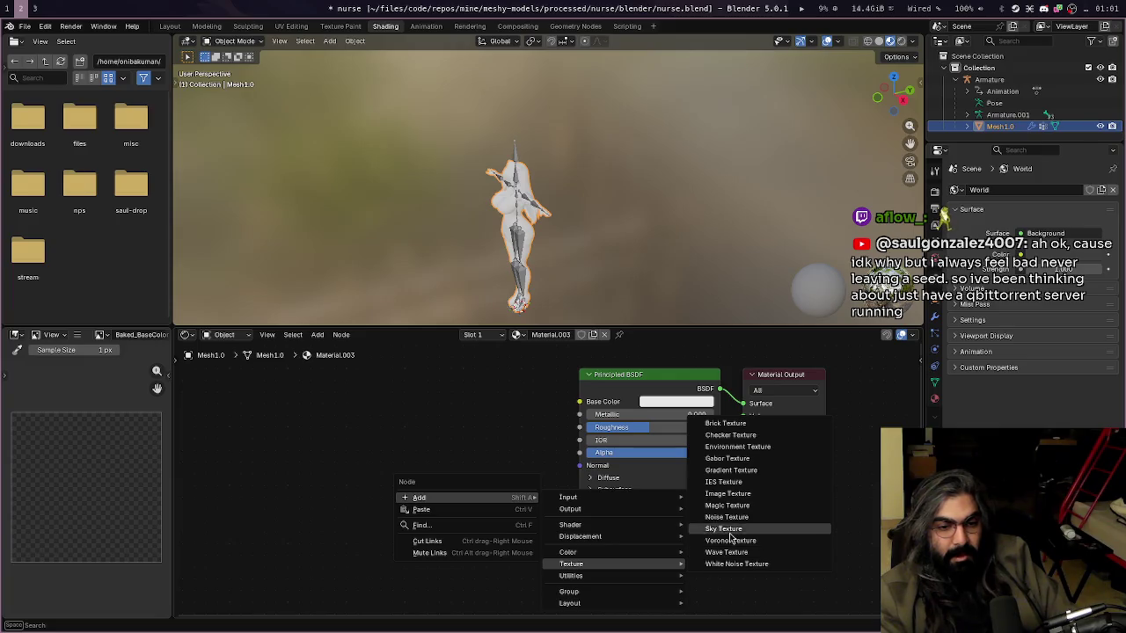
pyautogui.click(727, 493)
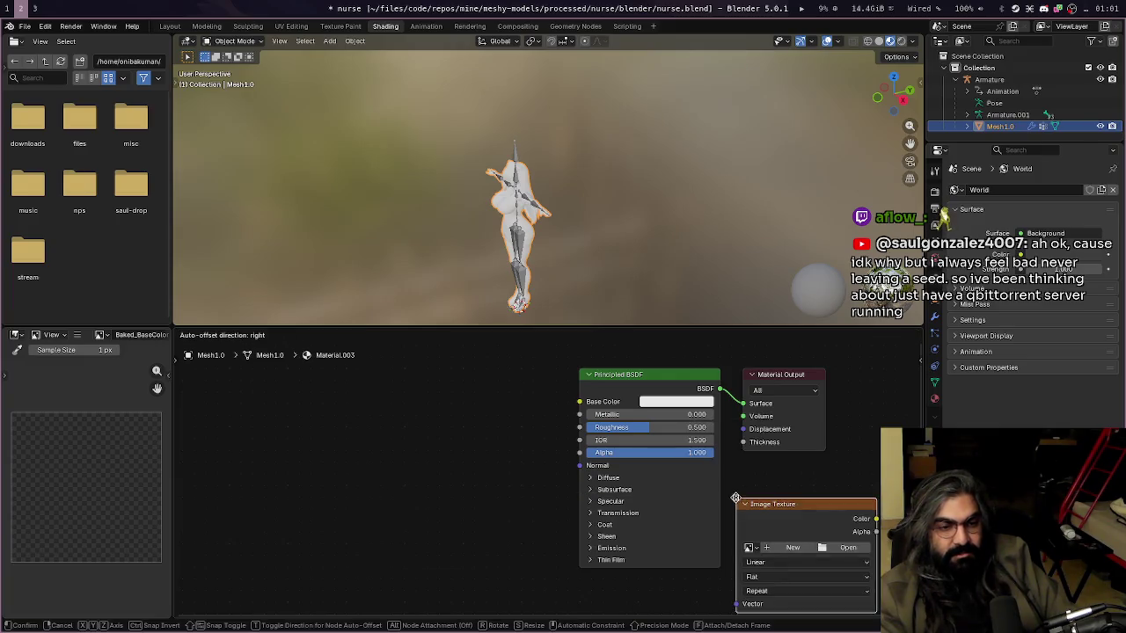
pyautogui.click(330, 389)
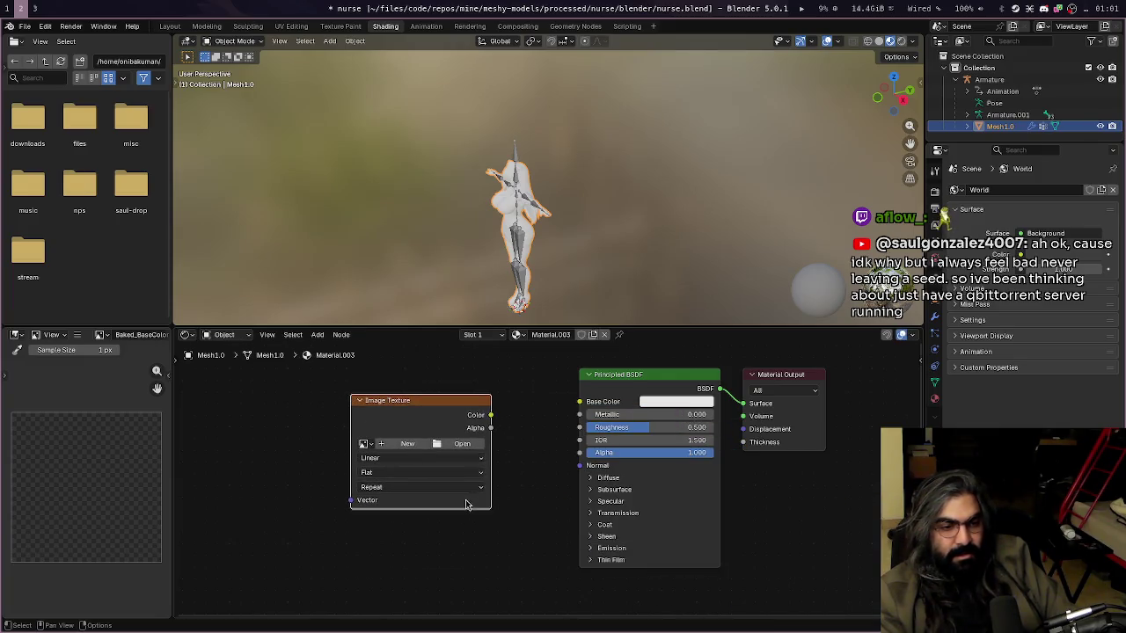
pyautogui.click(365, 444)
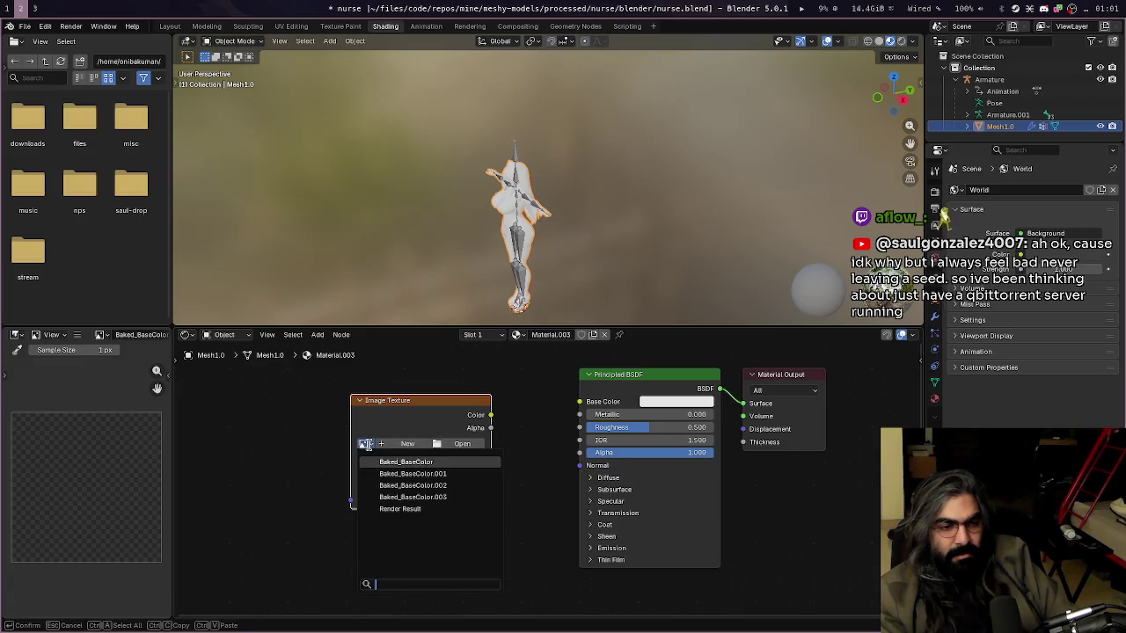
pyautogui.click(401, 511)
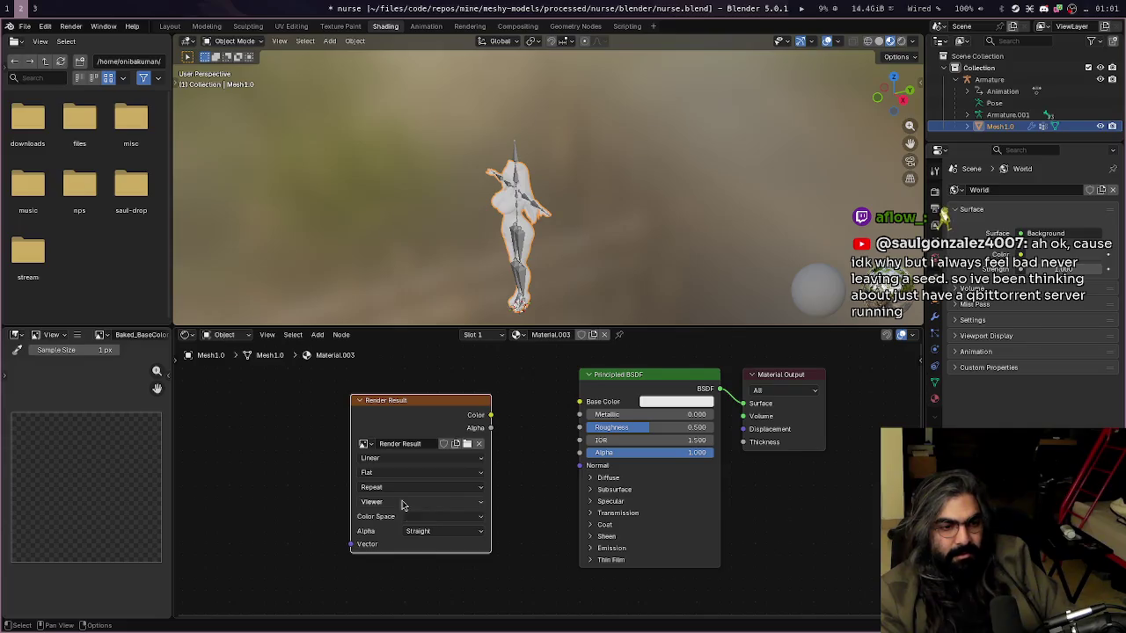
pyautogui.click(368, 445)
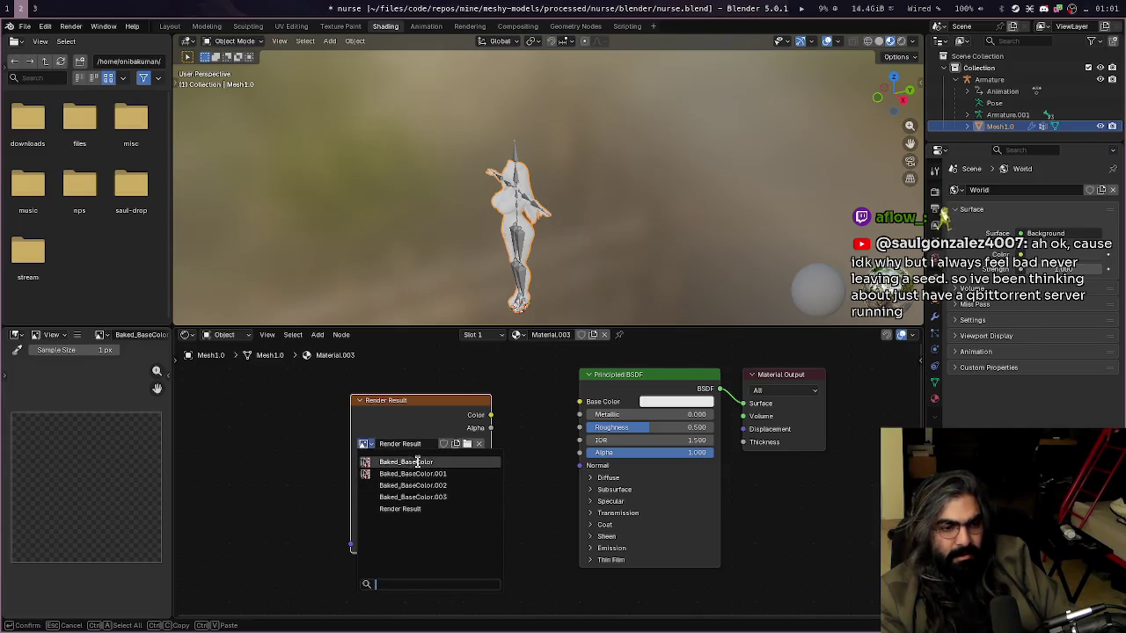
pyautogui.click(410, 465)
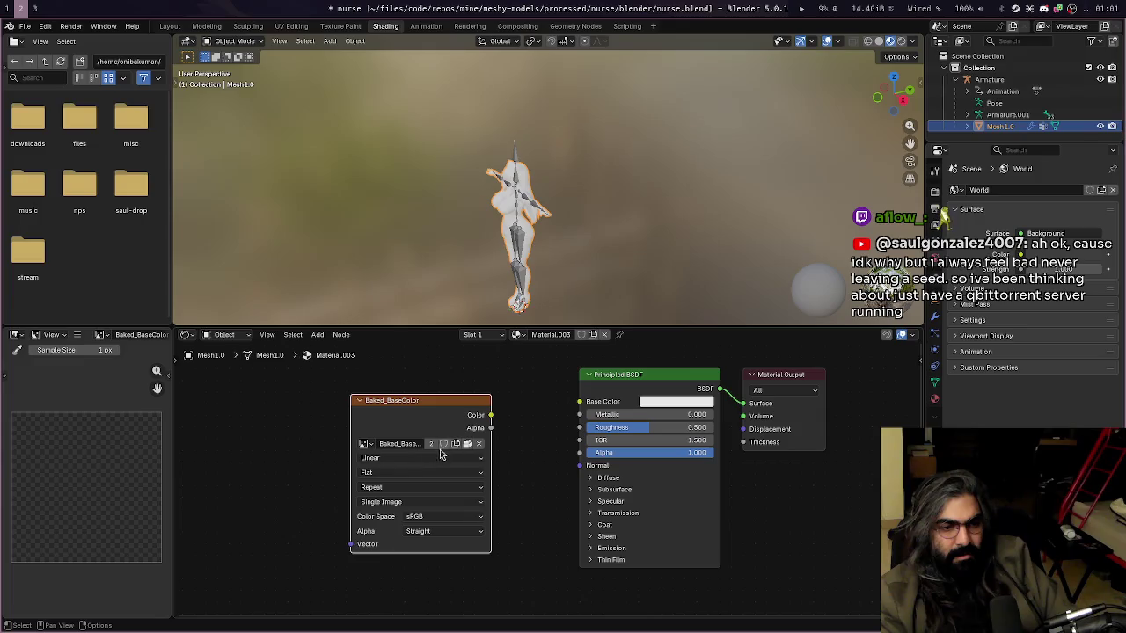
# Connect the image's Color to Base Color and Alpha to the Principled BSDF Alpha
pyautogui.moveTo(489, 417); pyautogui.dragTo(579, 403)
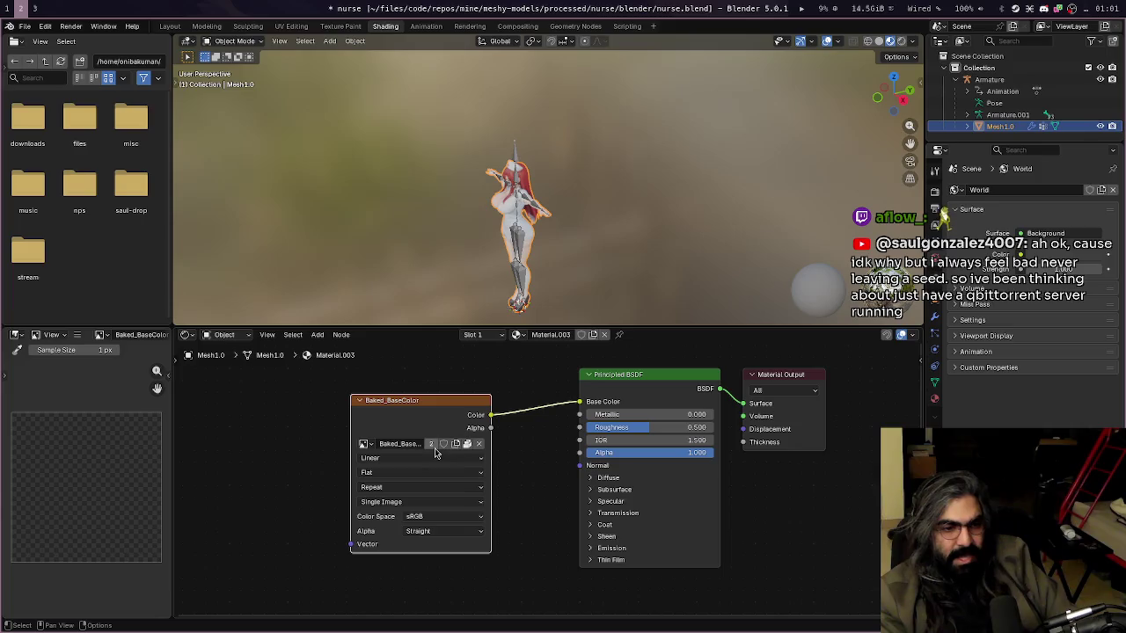
pyautogui.moveTo(491, 429); pyautogui.dragTo(580, 452)
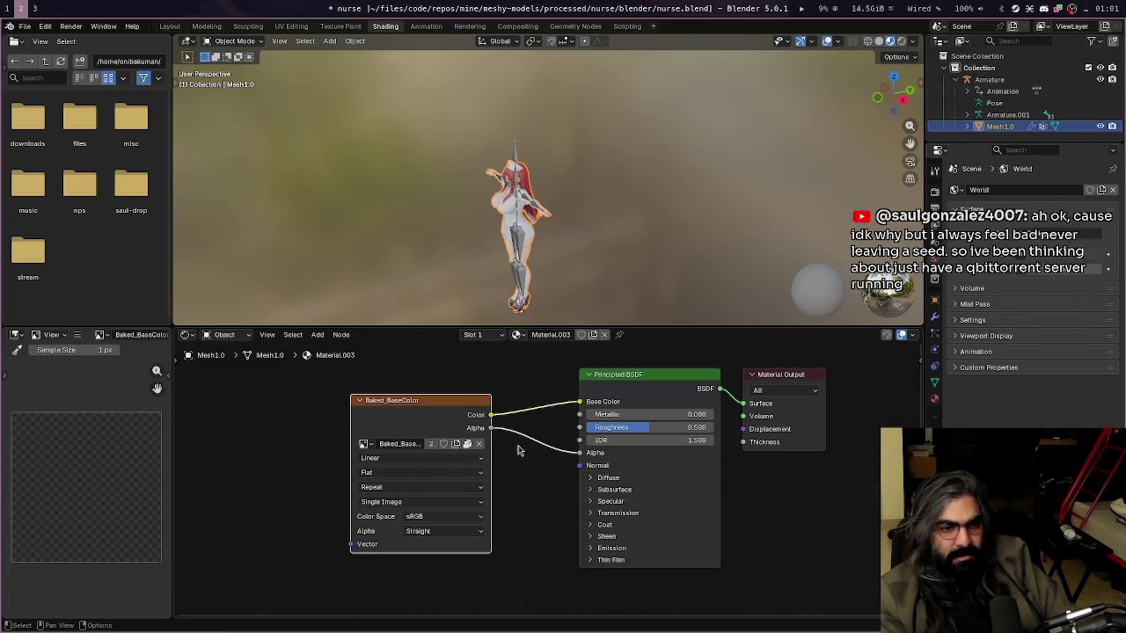
pyautogui.scroll(4, 562, 213)
pyautogui.moveTo(562, 213); pyautogui.dragTo(563, 217, button='middle')
pyautogui.scroll(-3, 562, 213)
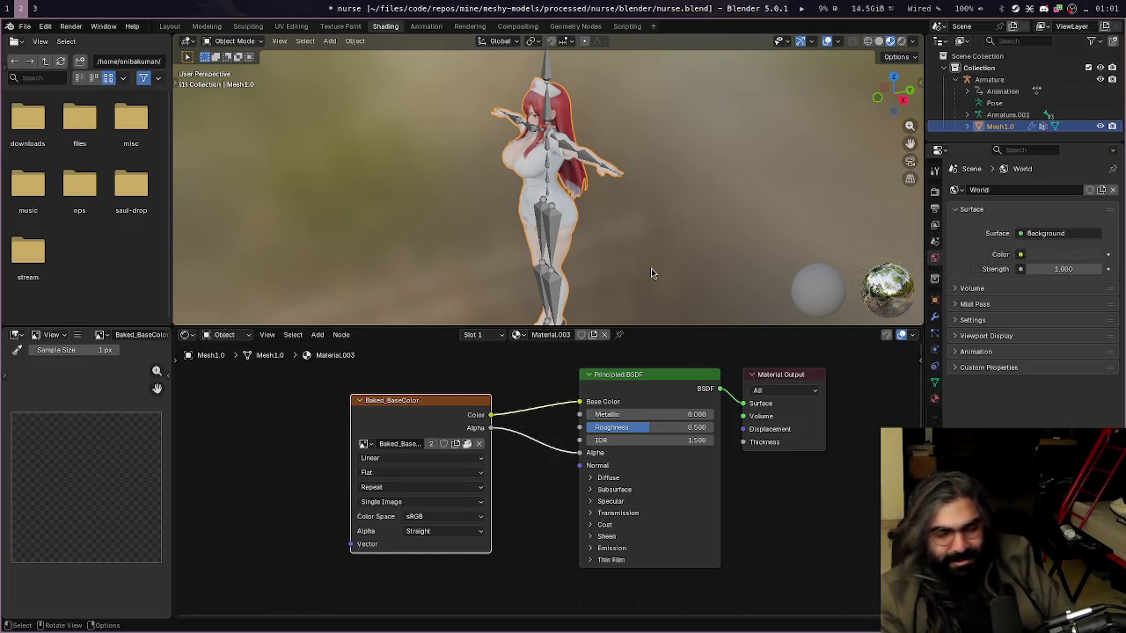
pyautogui.hotkey('alt', 'Tab')
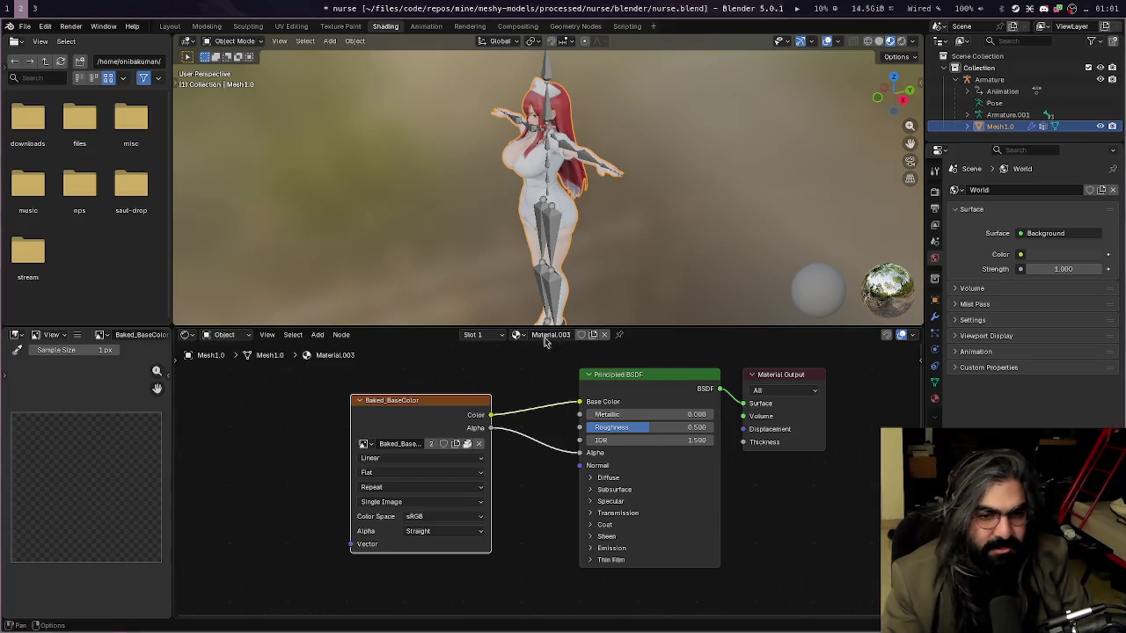
# Orbit around the textured nurse to check it, then save nurse.blend
pyautogui.moveTo(641, 243); pyautogui.dragTo(645, 218, button='middle')
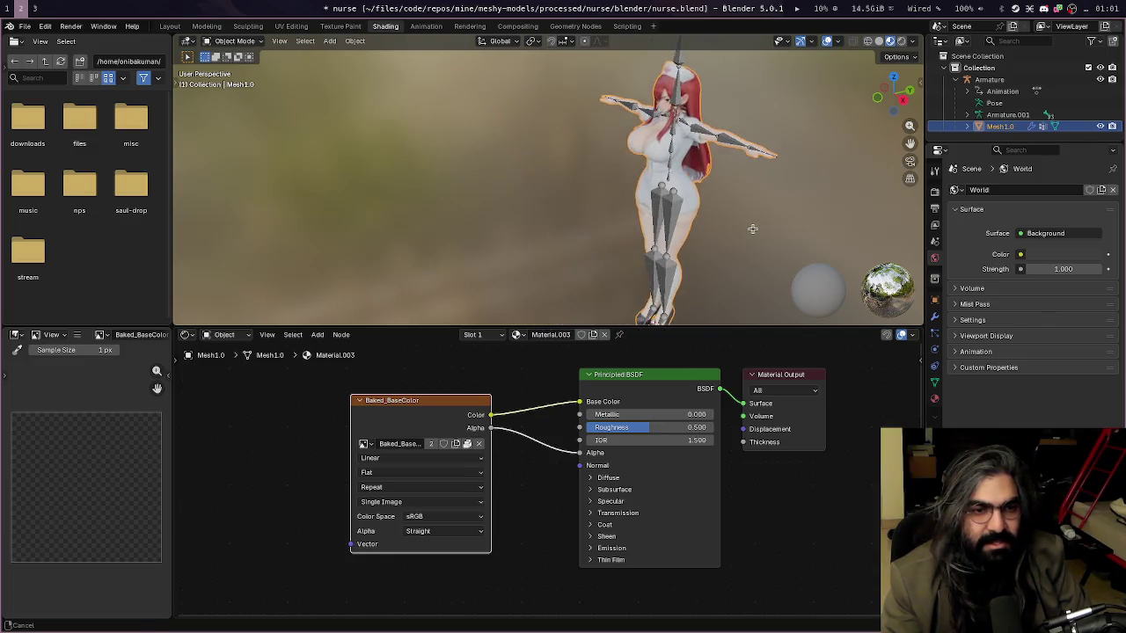
pyautogui.hotkey('ctrl', 's')
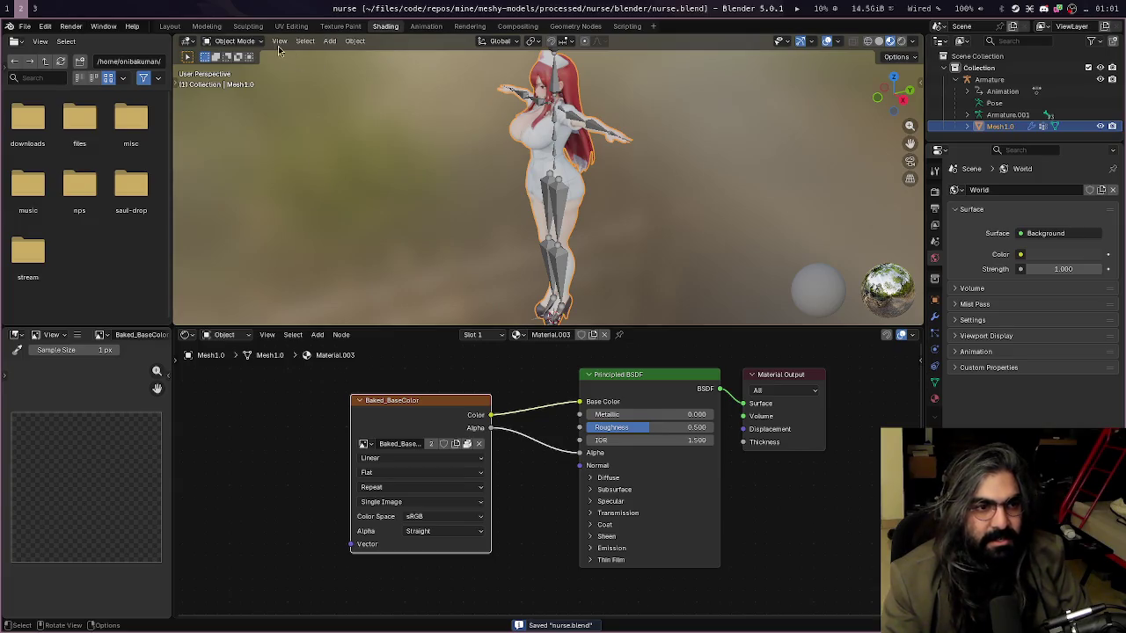
pyautogui.click(168, 25)
# Select the armature and mesh, then apply Rotation & Scale so Mesh1.0 reads 0° and 1.000
pyautogui.scroll(-2, 647, 307)
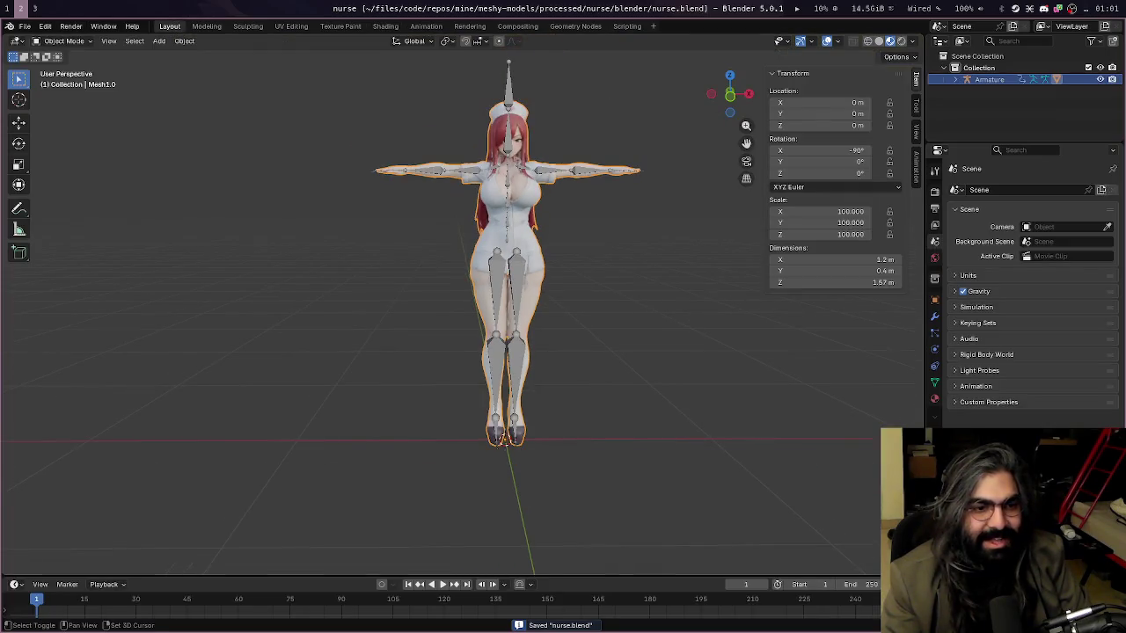
pyautogui.keyDown('shift'); pyautogui.moveTo(646, 307); pyautogui.dragTo(603, 352, button='middle'); pyautogui.keyUp('shift')
pyautogui.scroll(2, 590, 268)
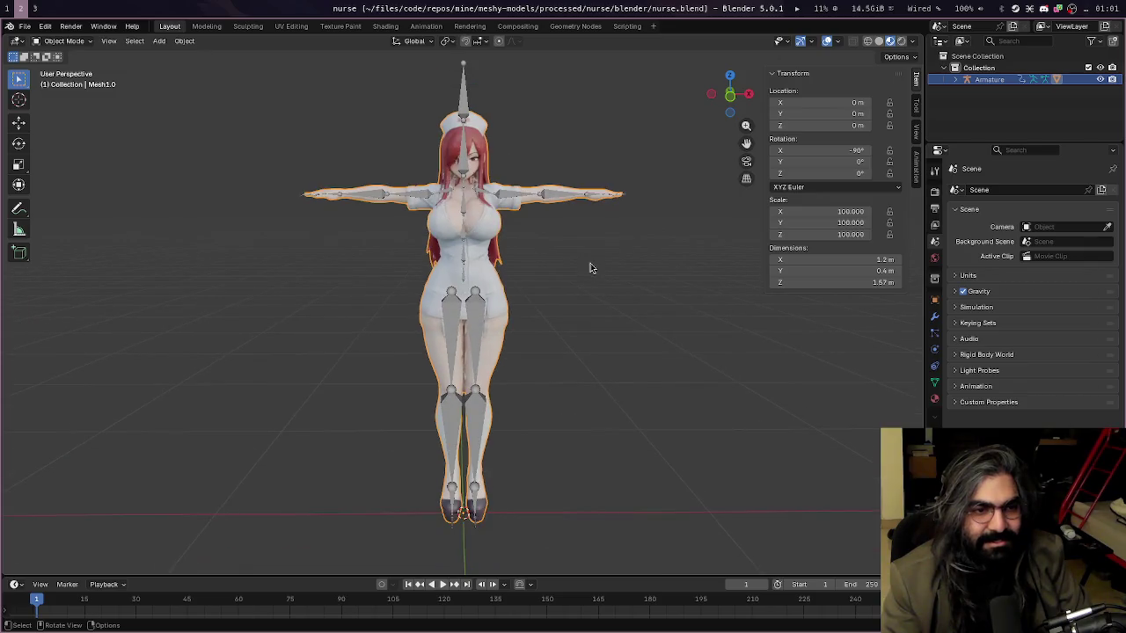
pyautogui.moveTo(590, 268)
pyautogui.mouseDown(button='middle')
pyautogui.moveTo(745, 266)
pyautogui.moveTo(603, 284)
pyautogui.moveTo(590, 269)
pyautogui.mouseUp(button='middle')
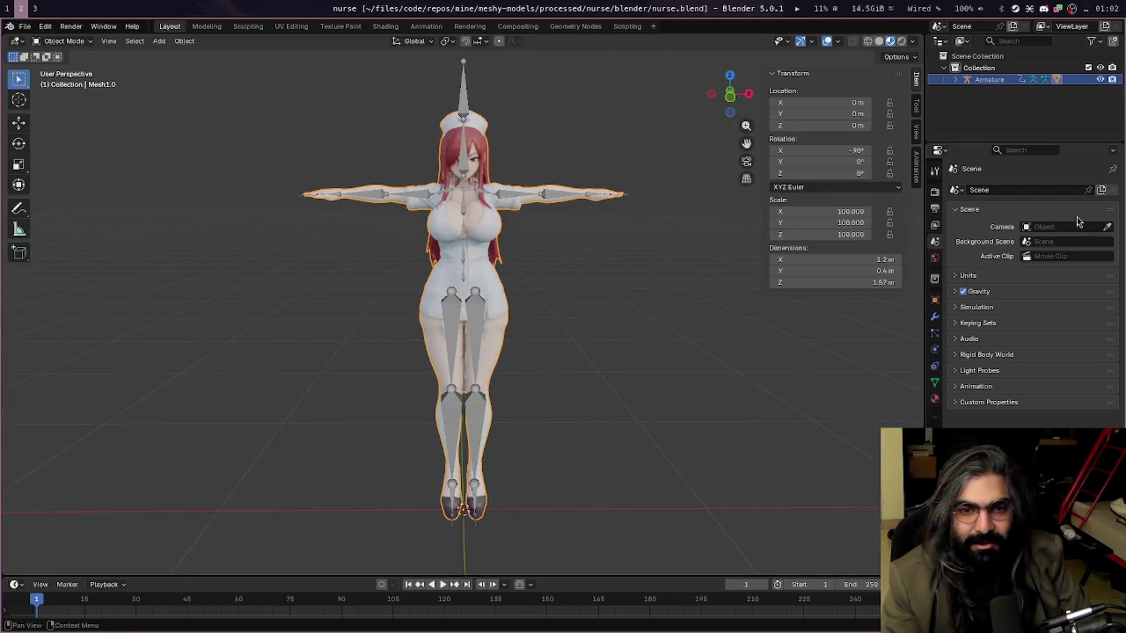
pyautogui.click(934, 399)
pyautogui.press('a')
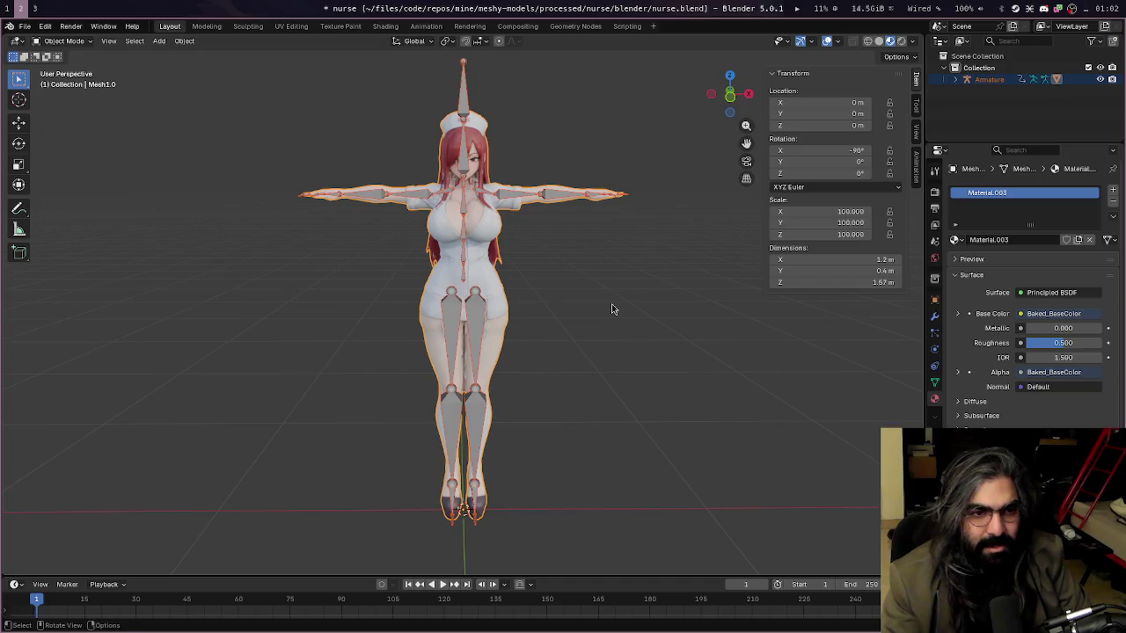
pyautogui.hotkey('ctrl', 'a')
pyautogui.click(563, 331)
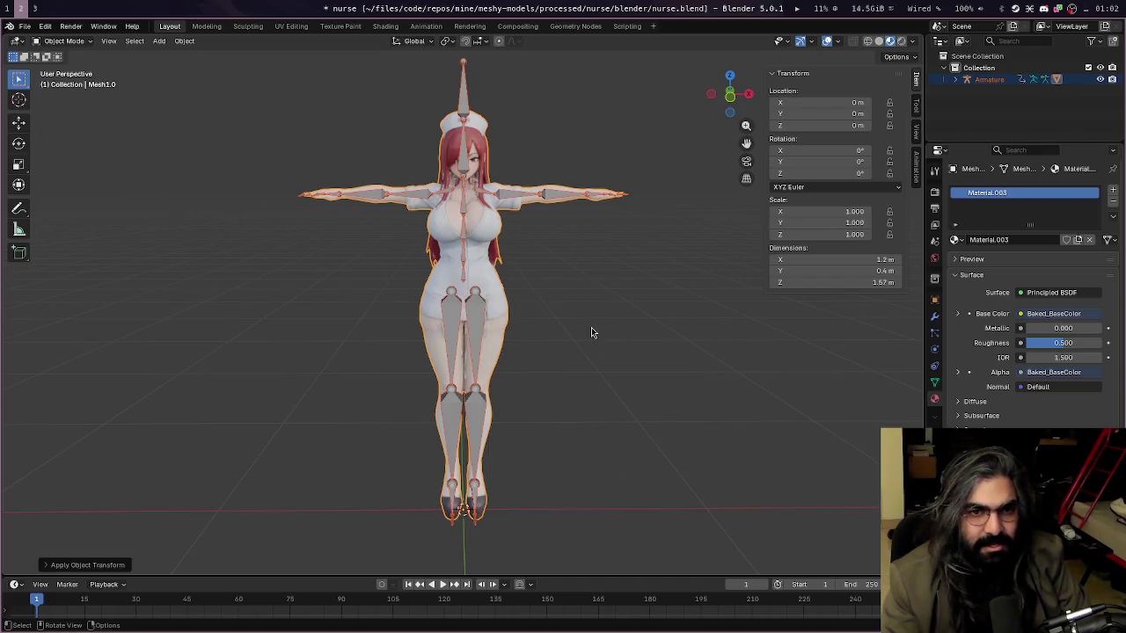
# Save nurse.blend again and expand the Armature in the Outliner
pyautogui.moveTo(721, 343)
pyautogui.mouseDown(button='middle')
pyautogui.moveTo(775, 337)
pyautogui.moveTo(557, 339)
pyautogui.mouseUp(button='middle')
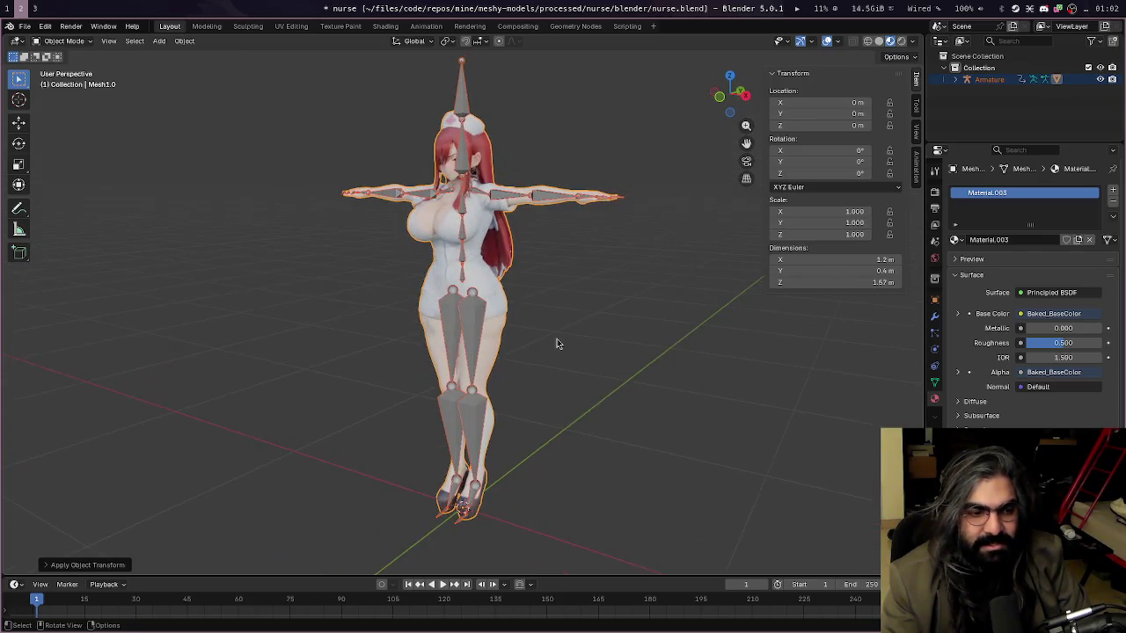
pyautogui.hotkey('ctrl', 's')
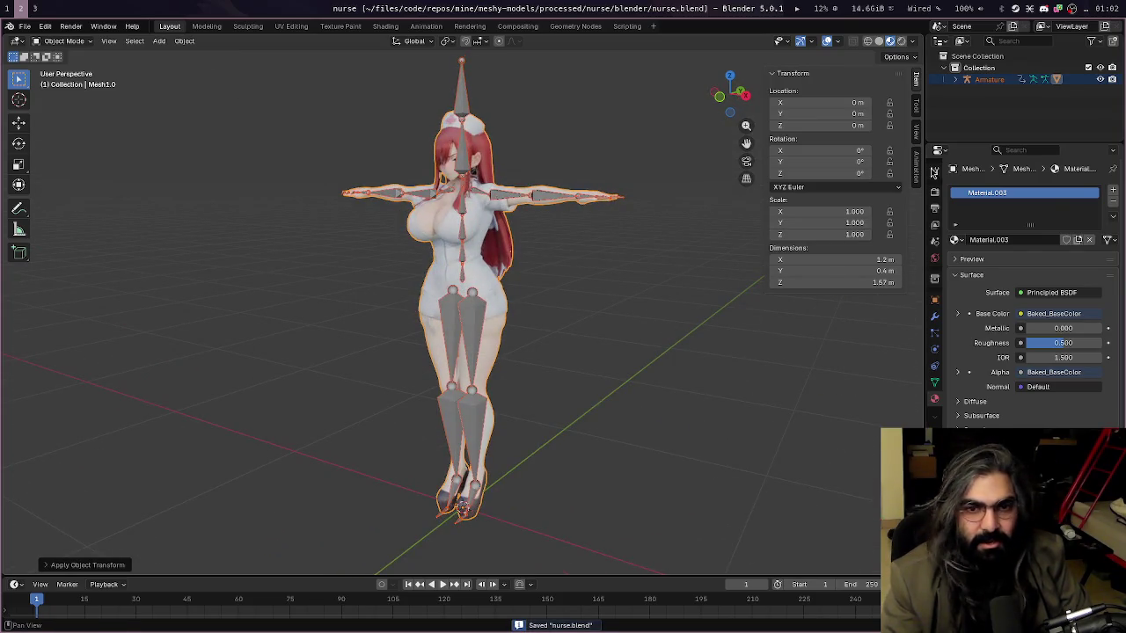
pyautogui.click(983, 80)
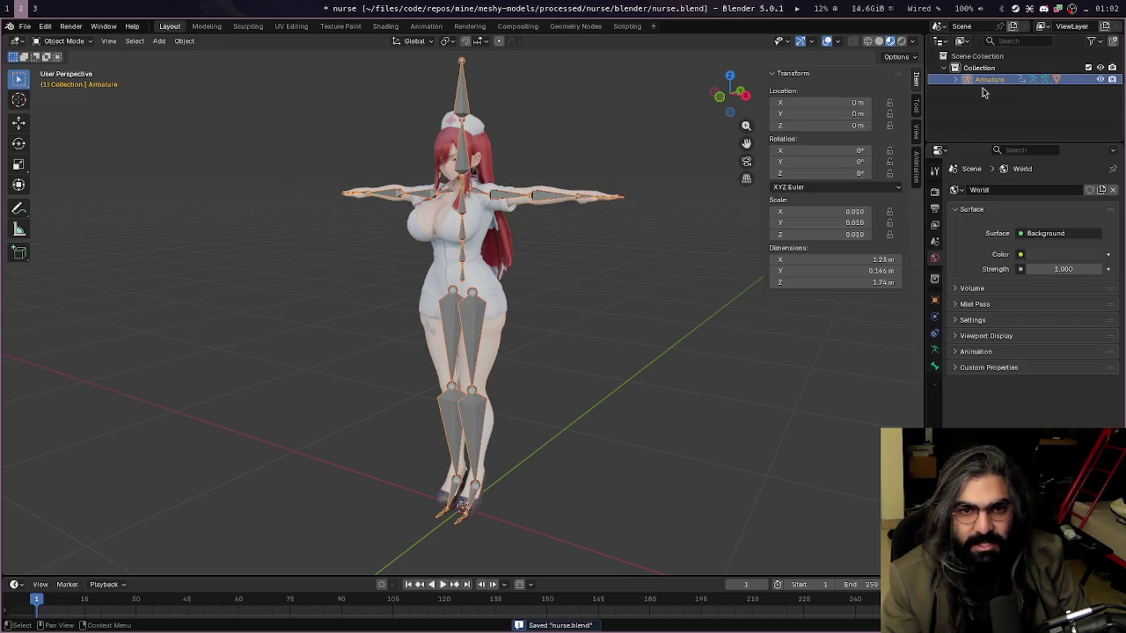
pyautogui.click(957, 80)
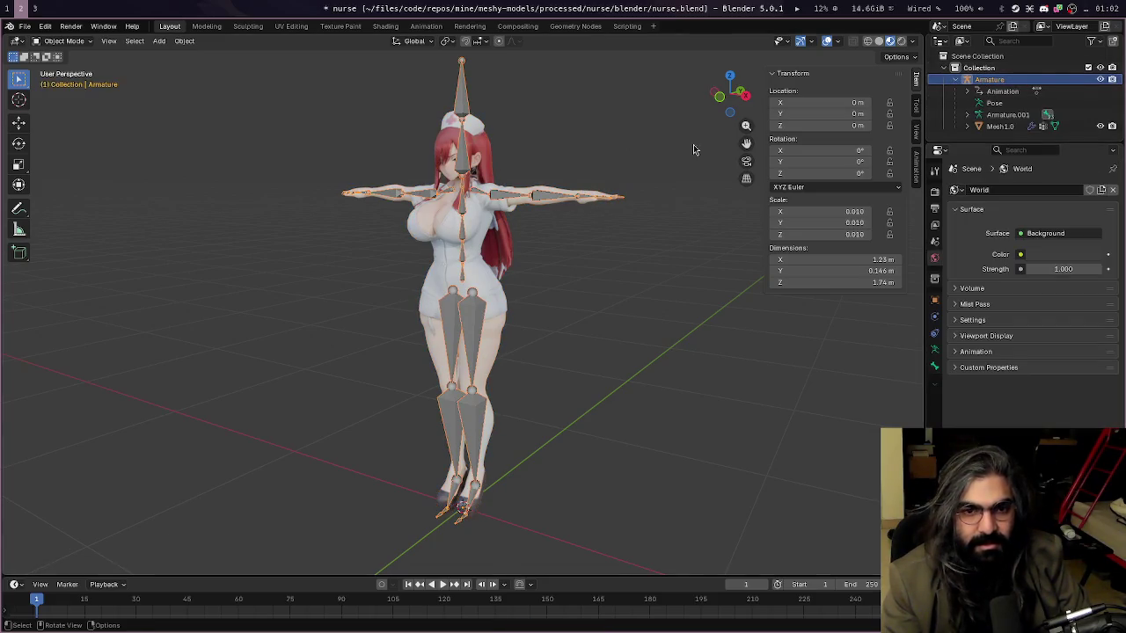
# Save the file and start a Mixamo fbx (folder) import from the File menu
pyautogui.click(26, 27)
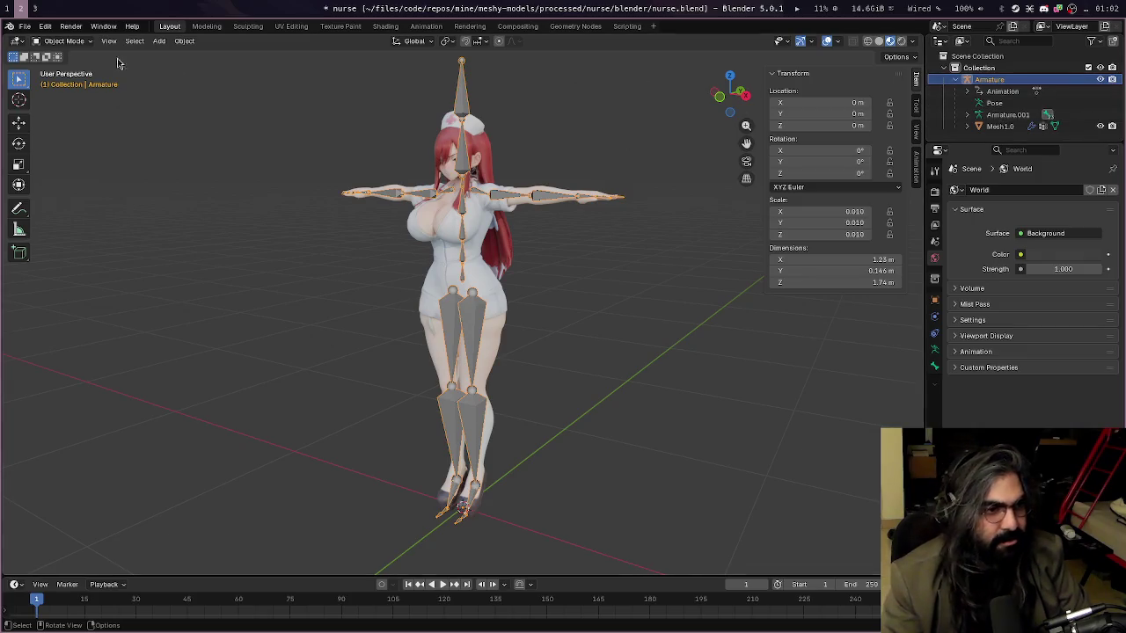
pyautogui.hotkey('ctrl', 's')
pyautogui.click(45, 25)
pyautogui.moveTo(25, 26)
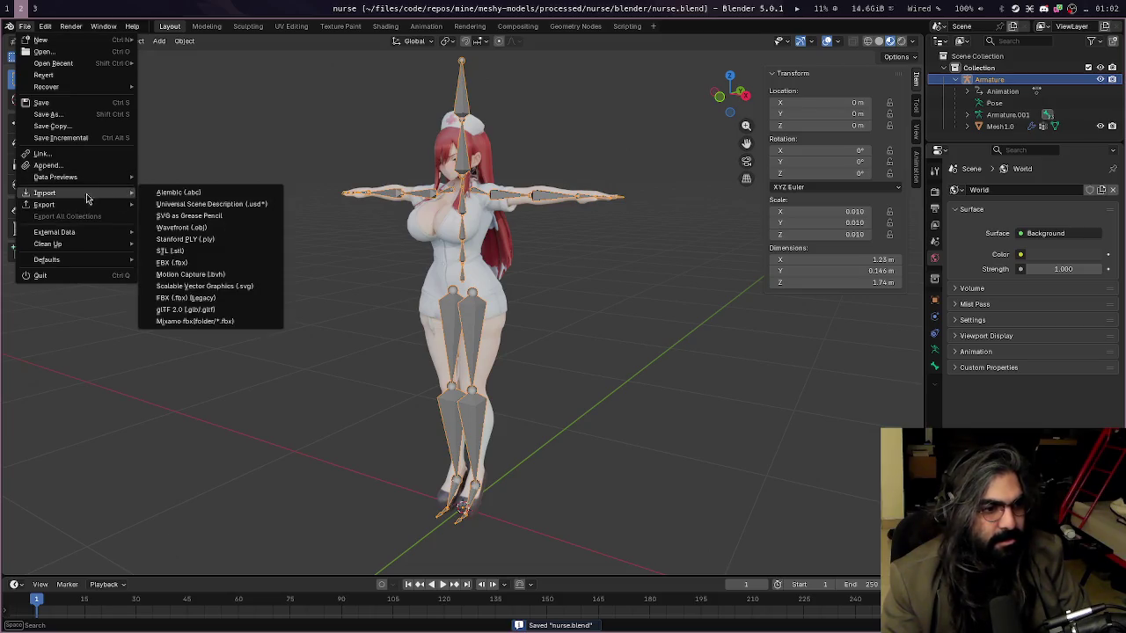
pyautogui.click(208, 323)
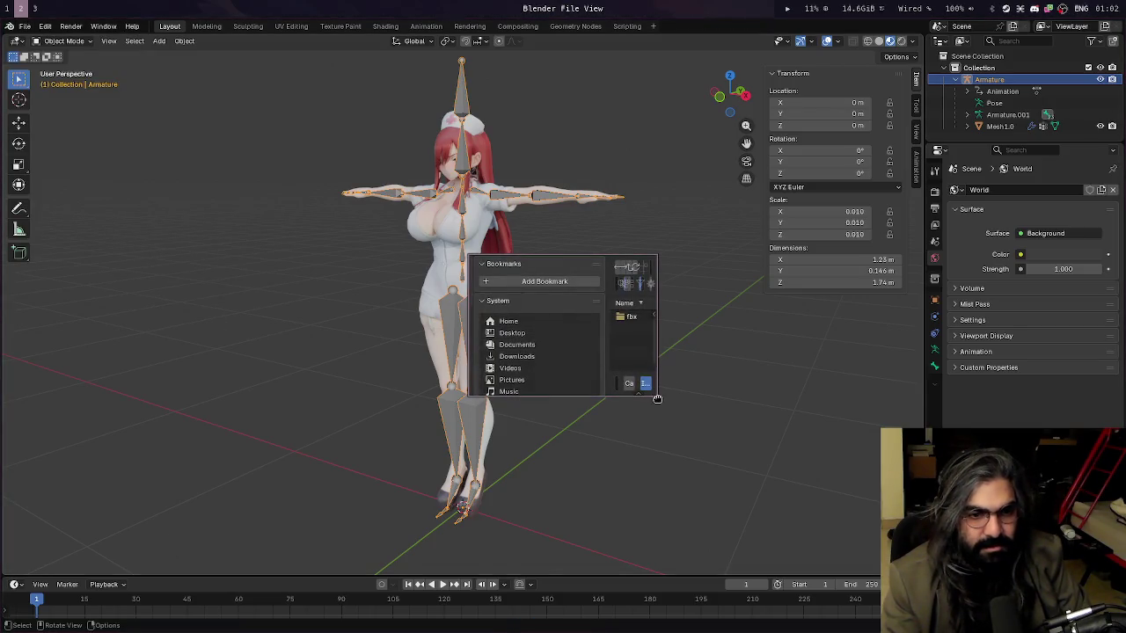
pyautogui.moveTo(660, 401)
pyautogui.mouseDown()
pyautogui.moveTo(709, 457)
pyautogui.moveTo(492, 349)
pyautogui.moveTo(838, 506)
pyautogui.mouseUp()
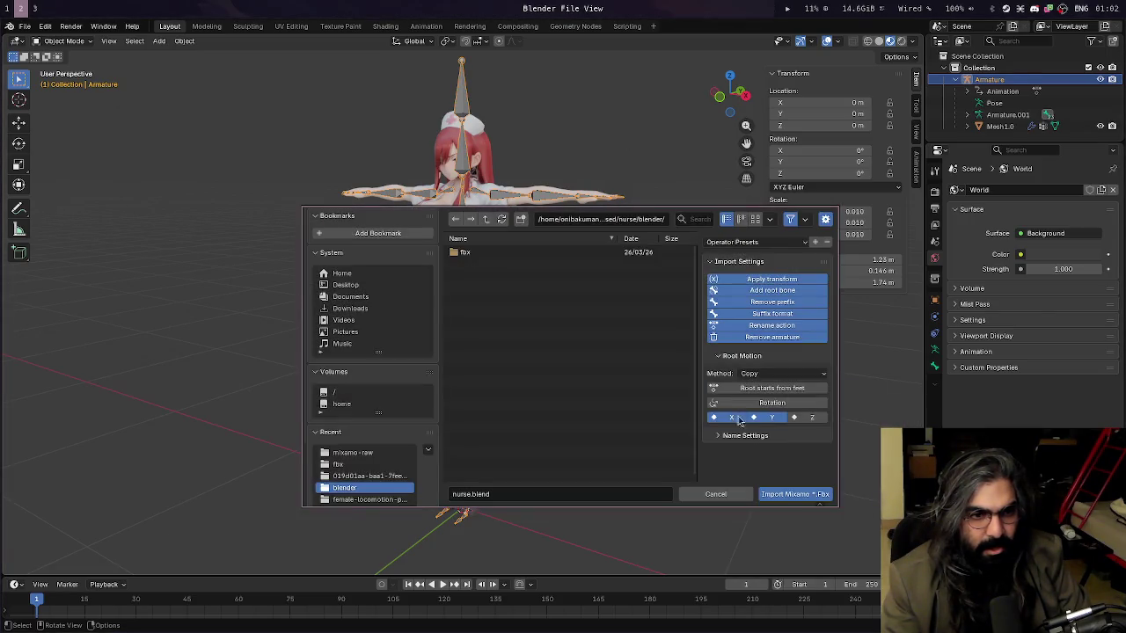
# Browse to mixamo-animations/female-locomotion-pack and import all ten fbx clips
pyautogui.doubleClick(522, 257)
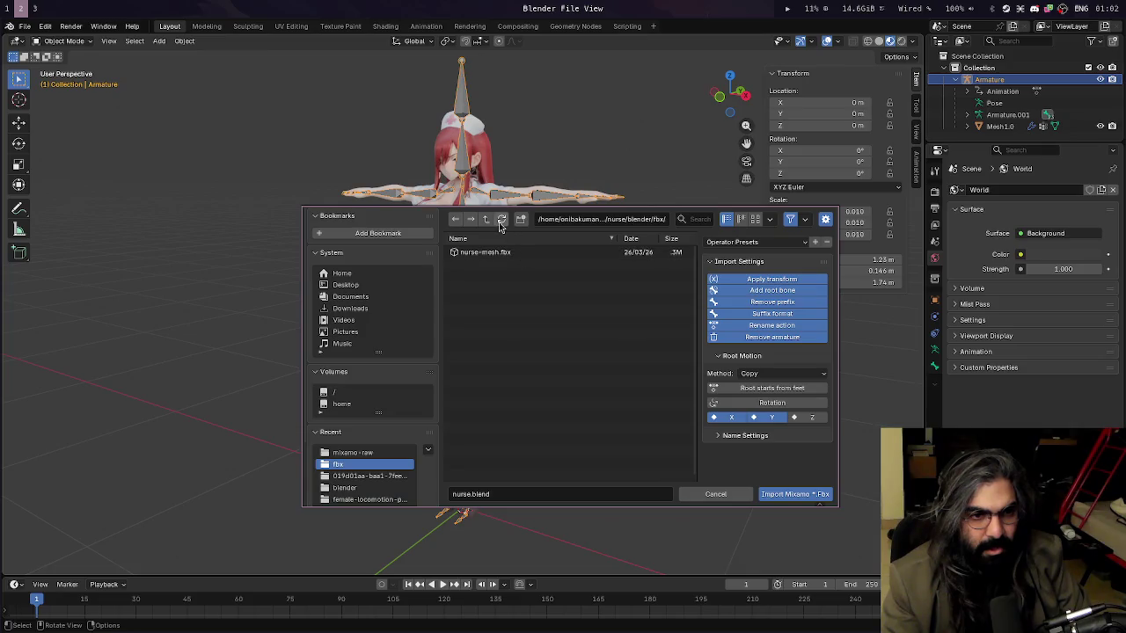
pyautogui.click(486, 220)
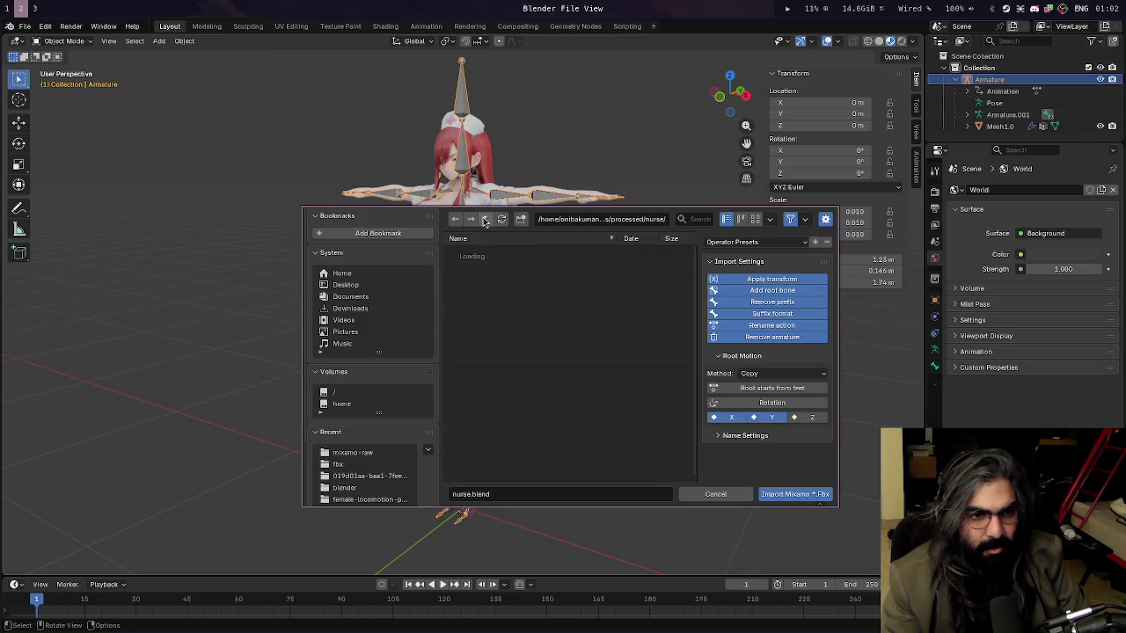
pyautogui.click(486, 220)
pyautogui.click(489, 222)
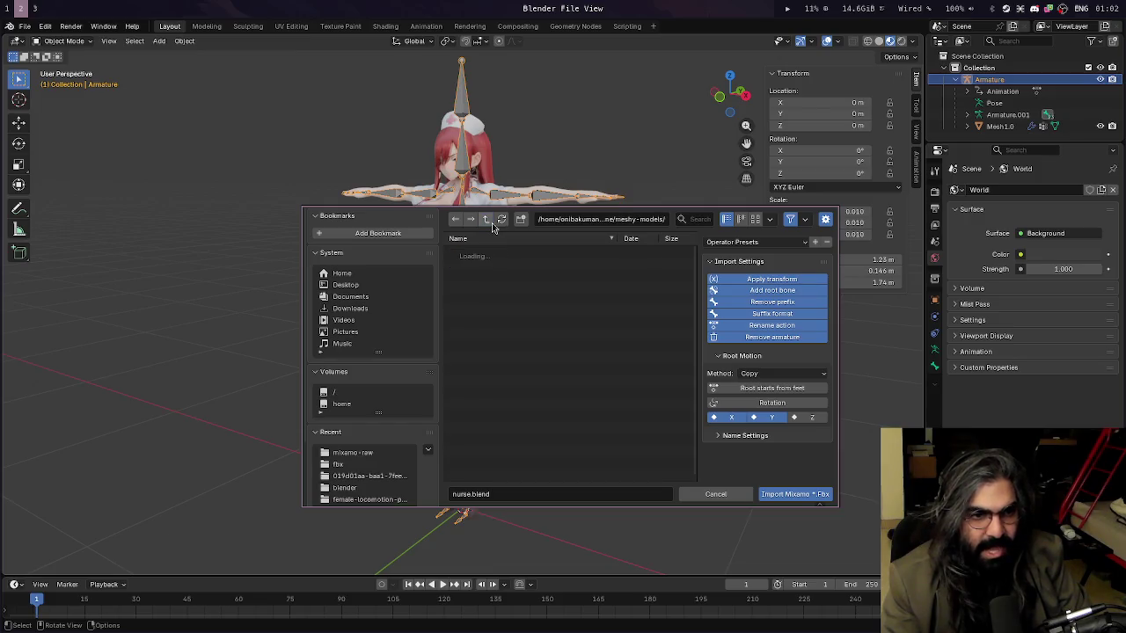
pyautogui.doubleClick(498, 264)
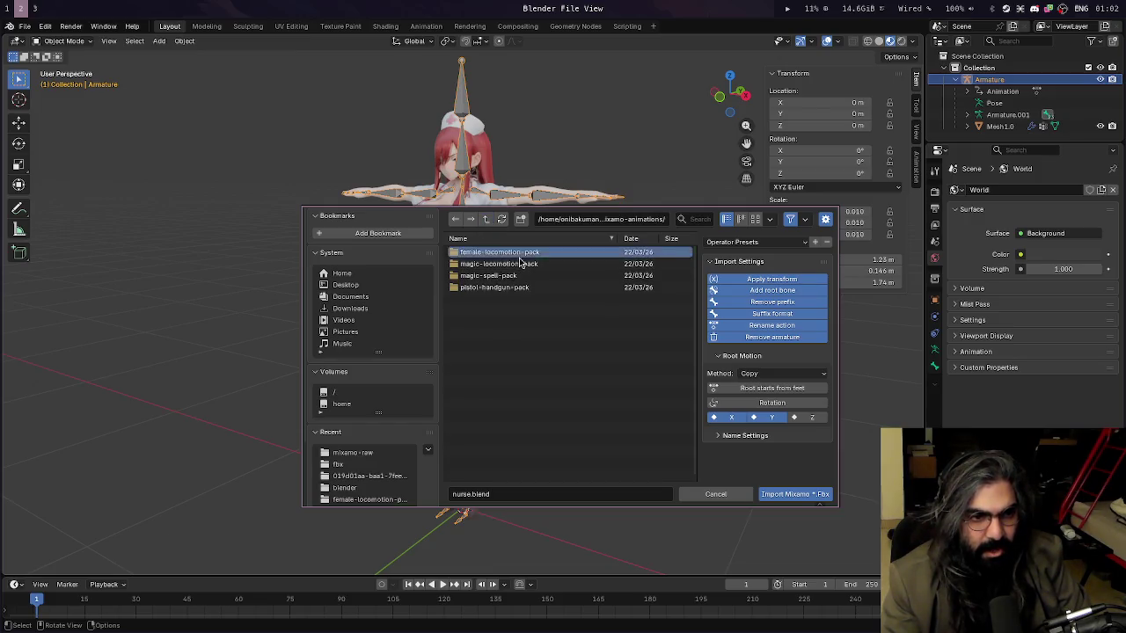
pyautogui.doubleClick(520, 255)
pyautogui.click(493, 253)
pyautogui.keyDown('shift'); pyautogui.click(525, 358); pyautogui.keyUp('shift')
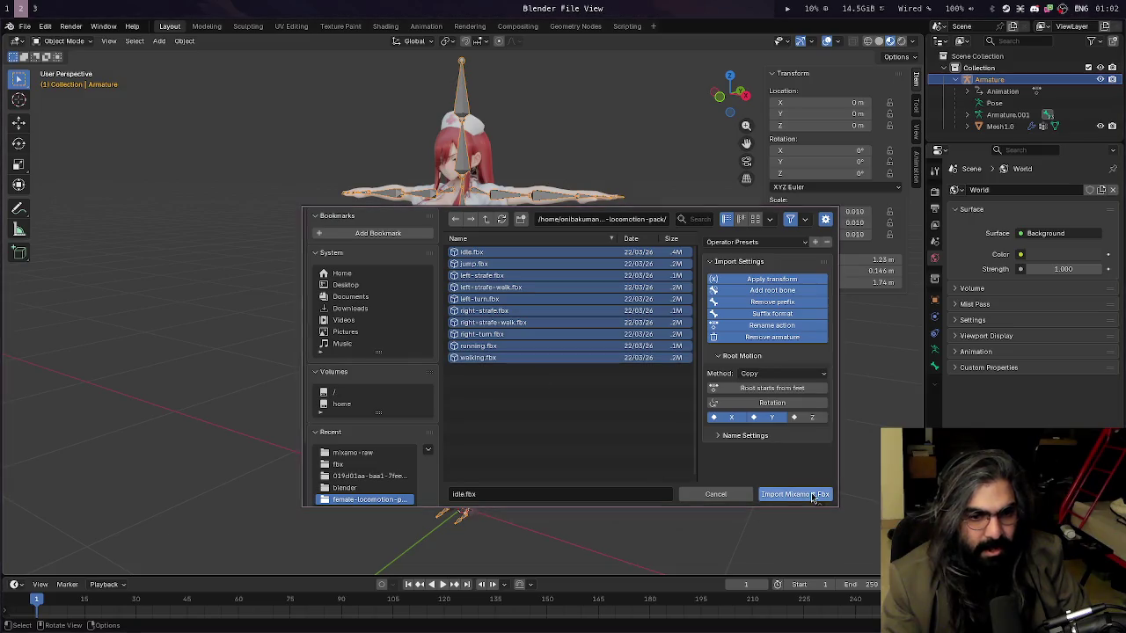
pyautogui.click(811, 497)
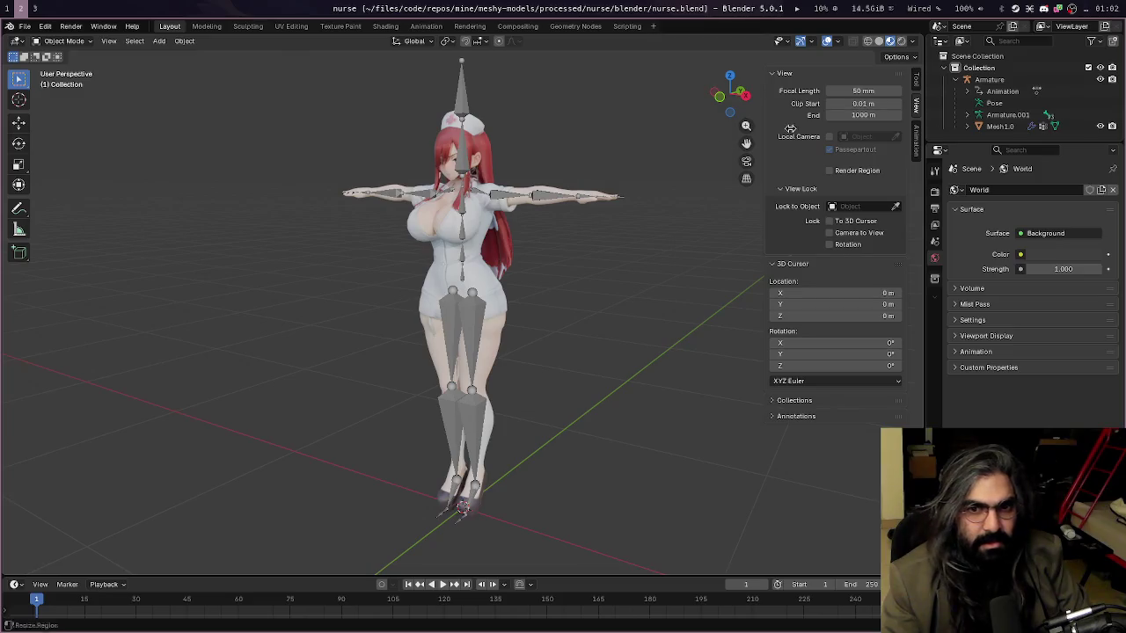
# With the Armature selected, enlarge the timeline and set the Animation workspace dope sheet to Action Editor
pyautogui.click(989, 80)
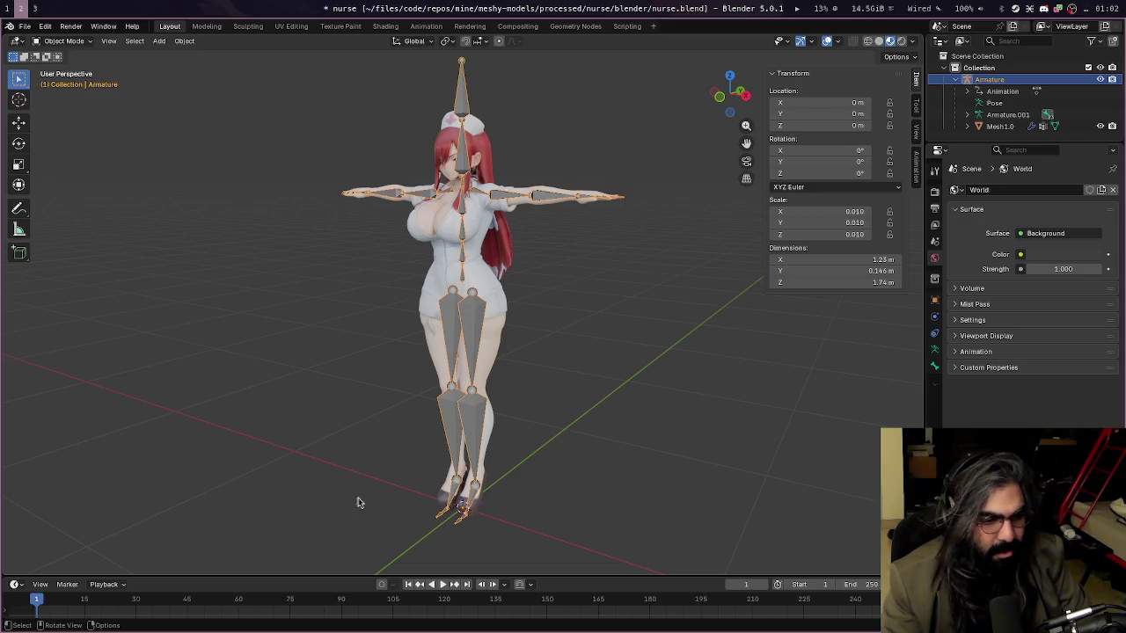
pyautogui.moveTo(251, 576); pyautogui.dragTo(260, 465)
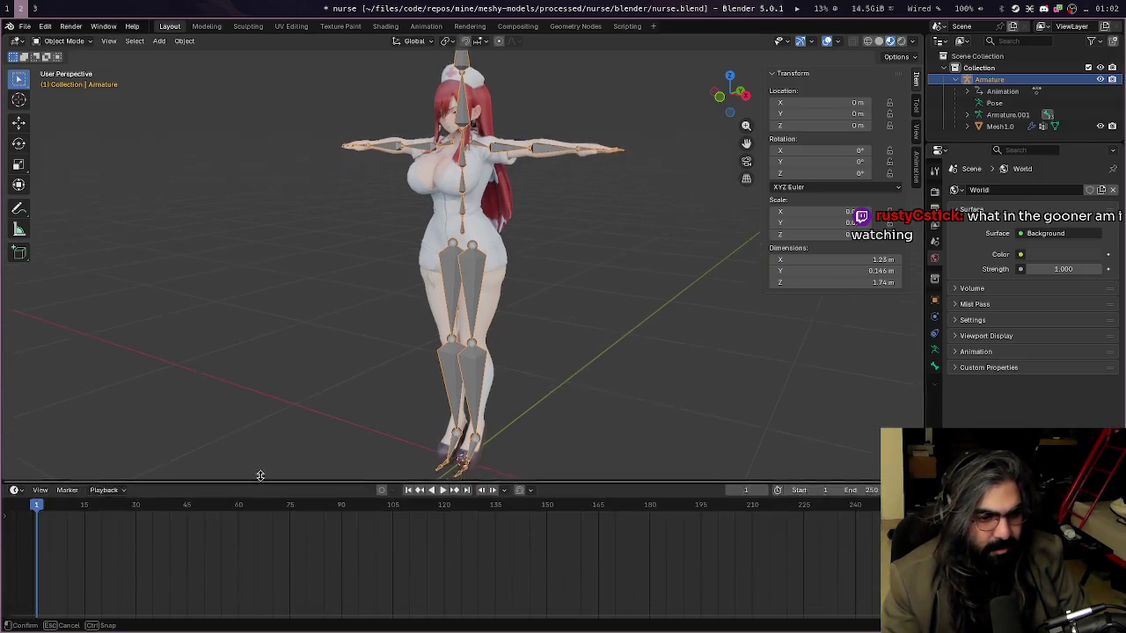
pyautogui.click(426, 25)
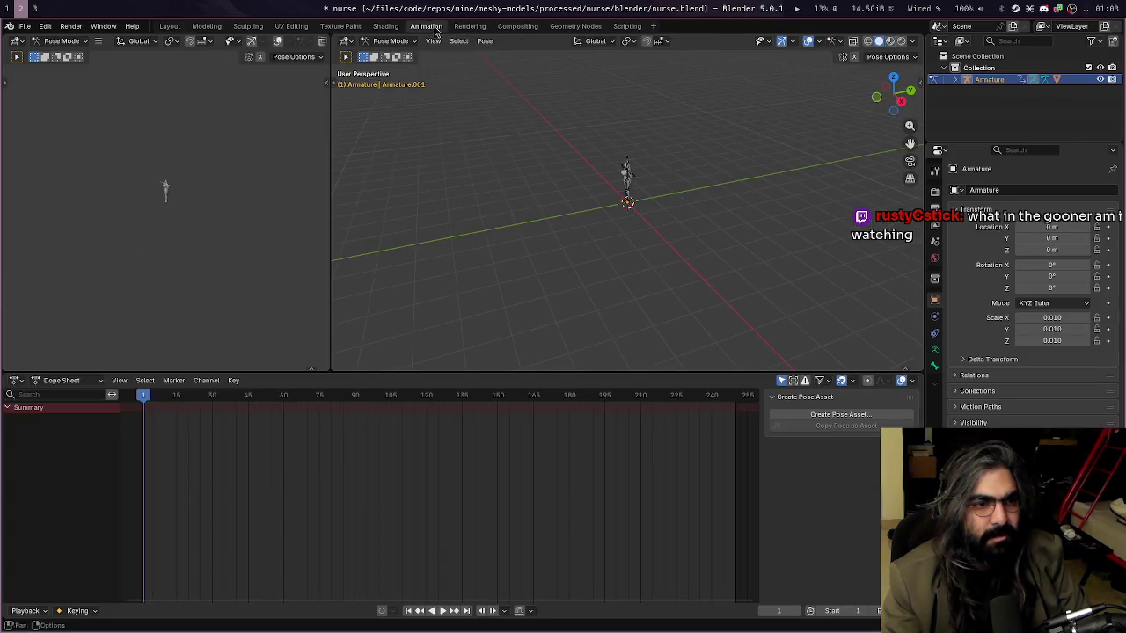
pyautogui.click(104, 381)
pyautogui.click(86, 382)
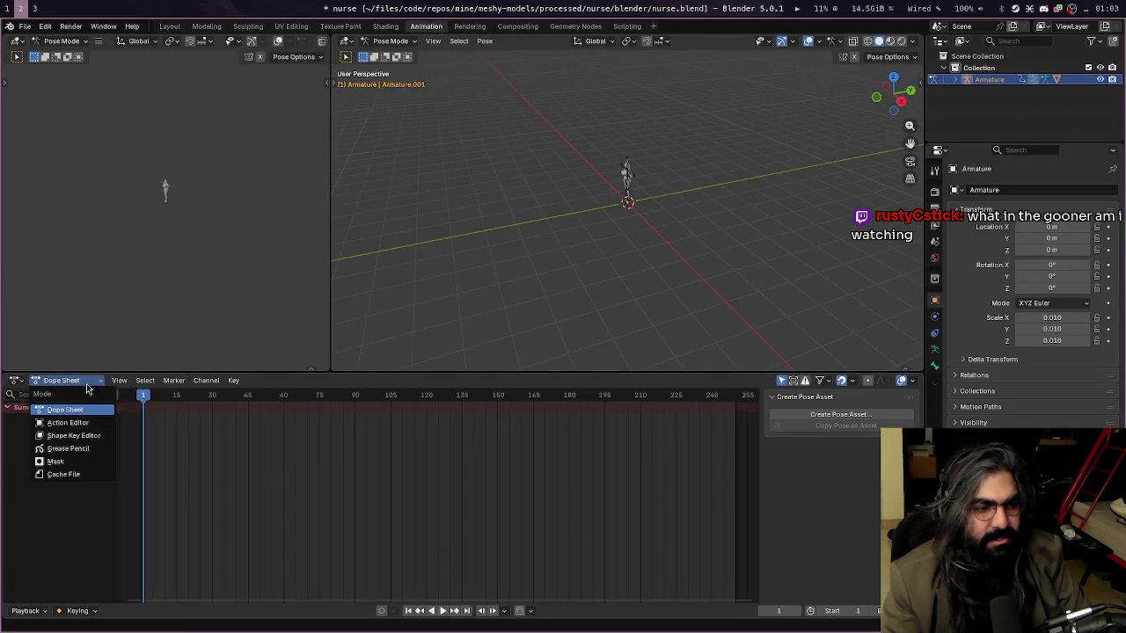
pyautogui.click(70, 423)
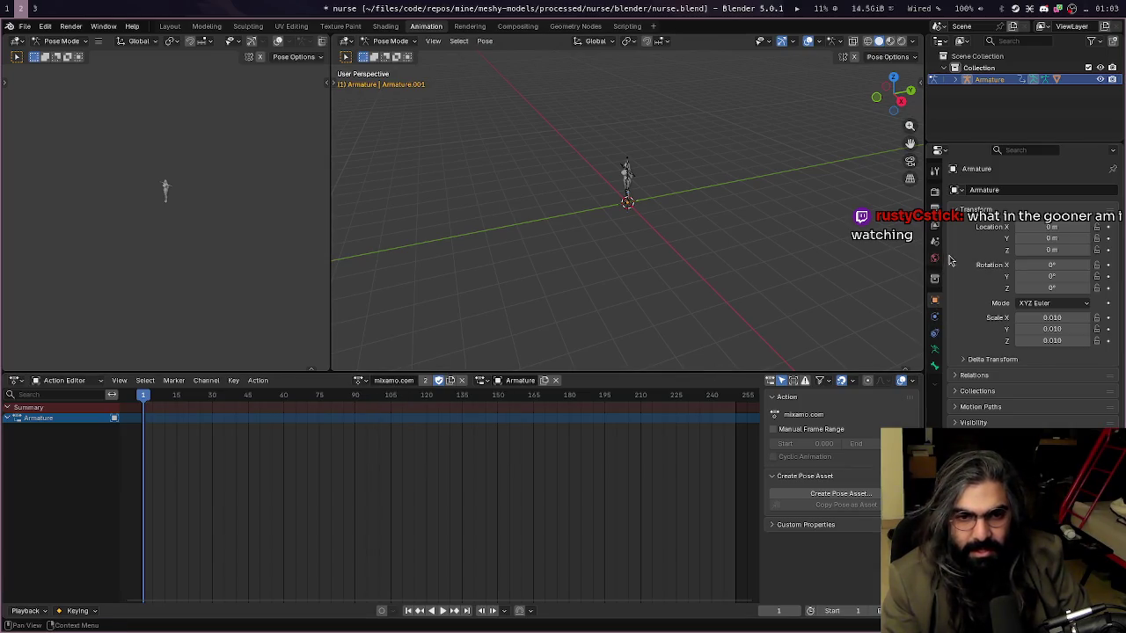
# Browse the render, world and other property tabs in the Properties editor
pyautogui.click(935, 280)
pyautogui.click(935, 260)
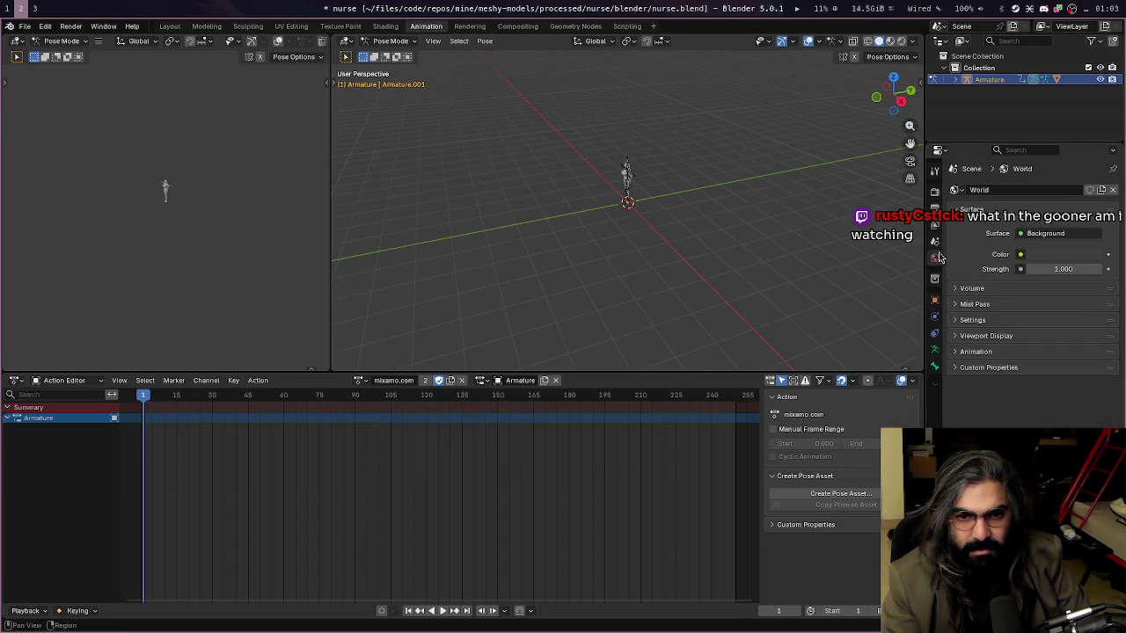
pyautogui.click(935, 279)
pyautogui.click(935, 241)
pyautogui.click(935, 225)
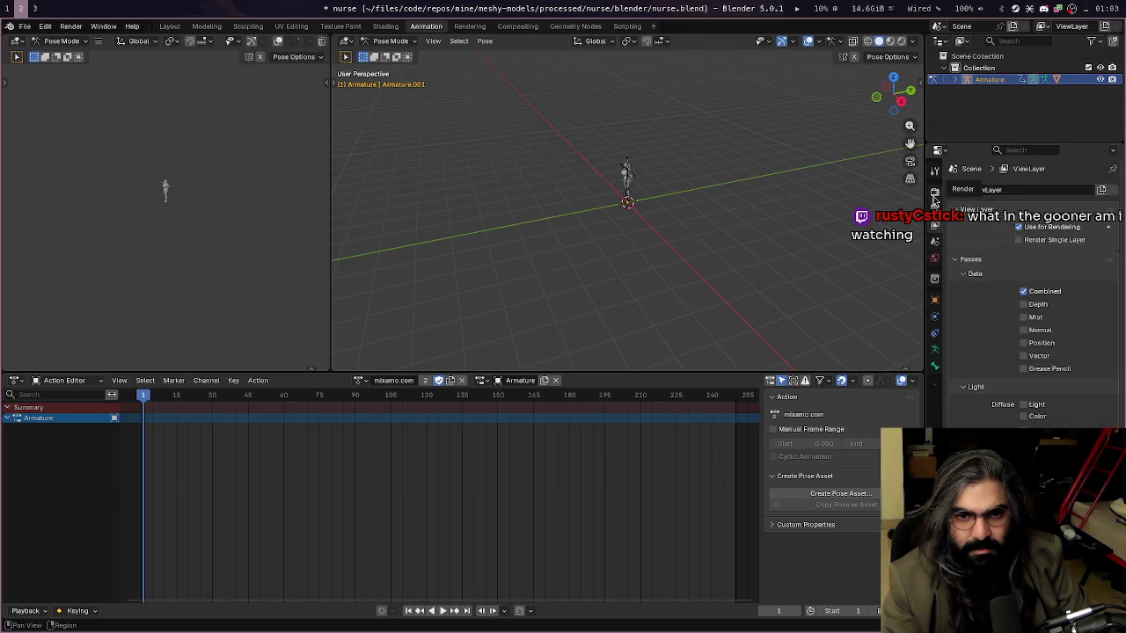
pyautogui.click(935, 193)
pyautogui.click(935, 225)
pyautogui.click(935, 258)
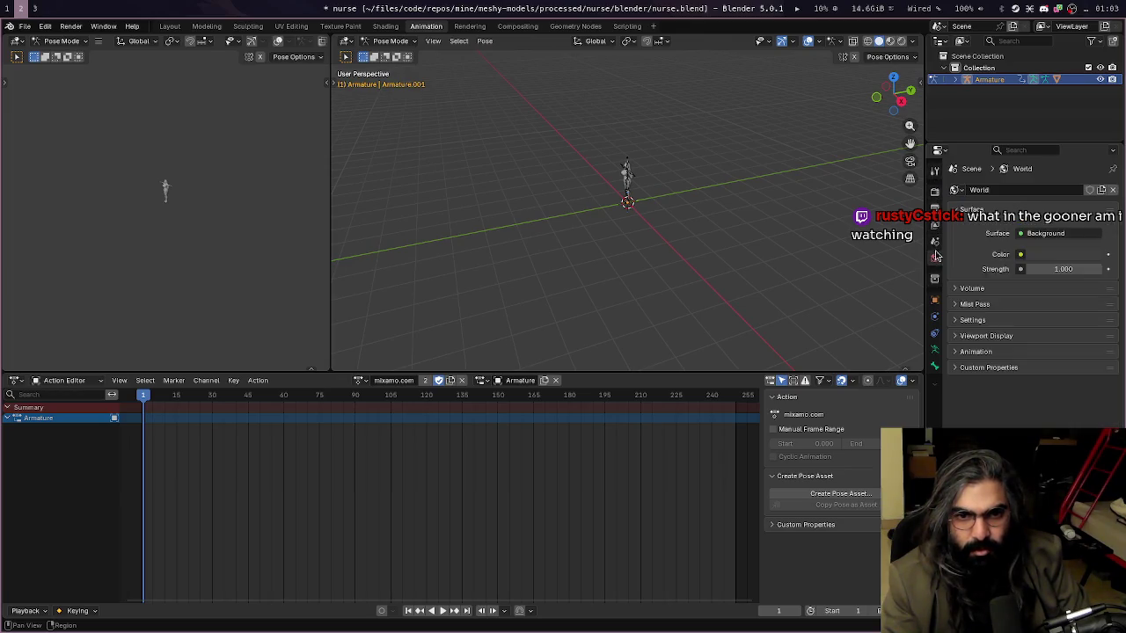
# Toggle the armature between Rest and Pose Position, then frame the nurse in Material Preview
pyautogui.click(935, 279)
pyautogui.click(935, 300)
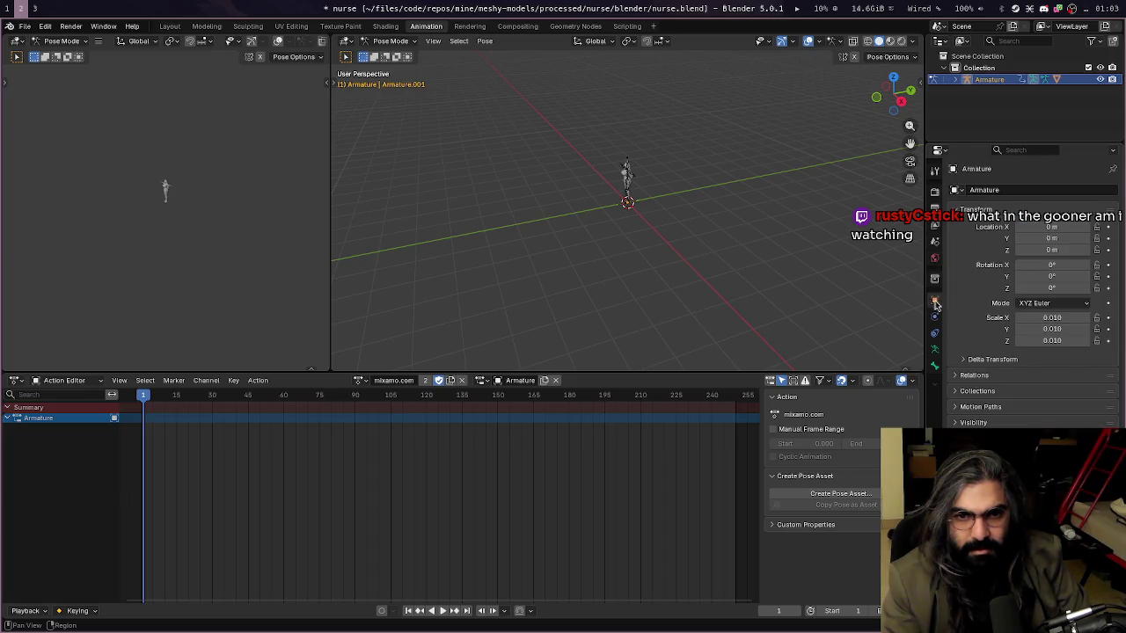
pyautogui.click(936, 322)
pyautogui.click(935, 348)
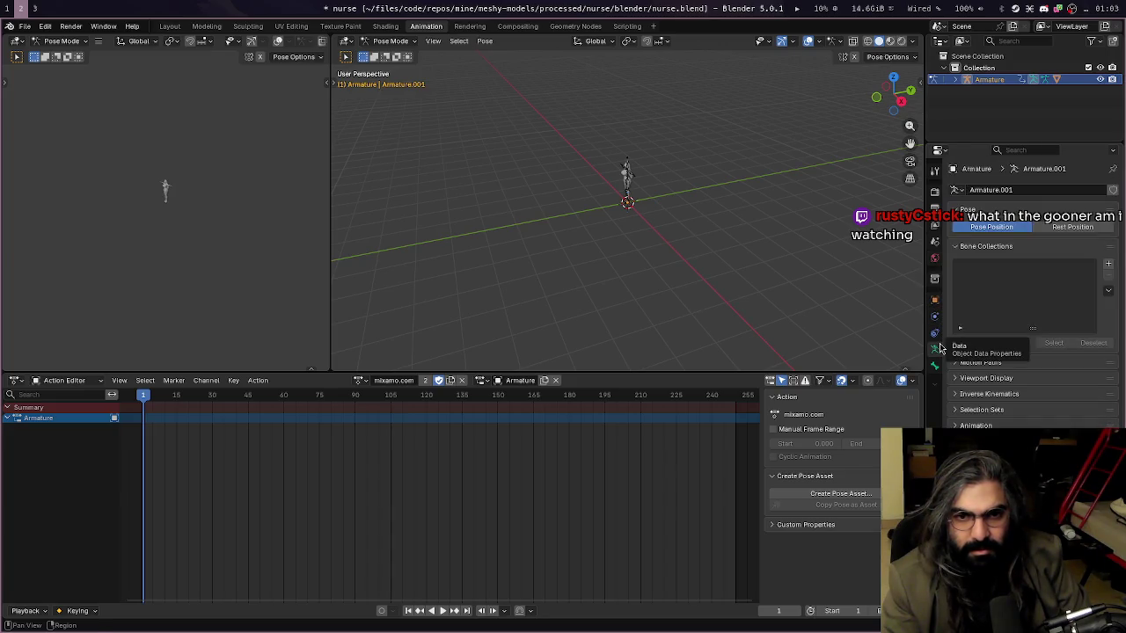
pyautogui.click(1056, 229)
pyautogui.click(1023, 229)
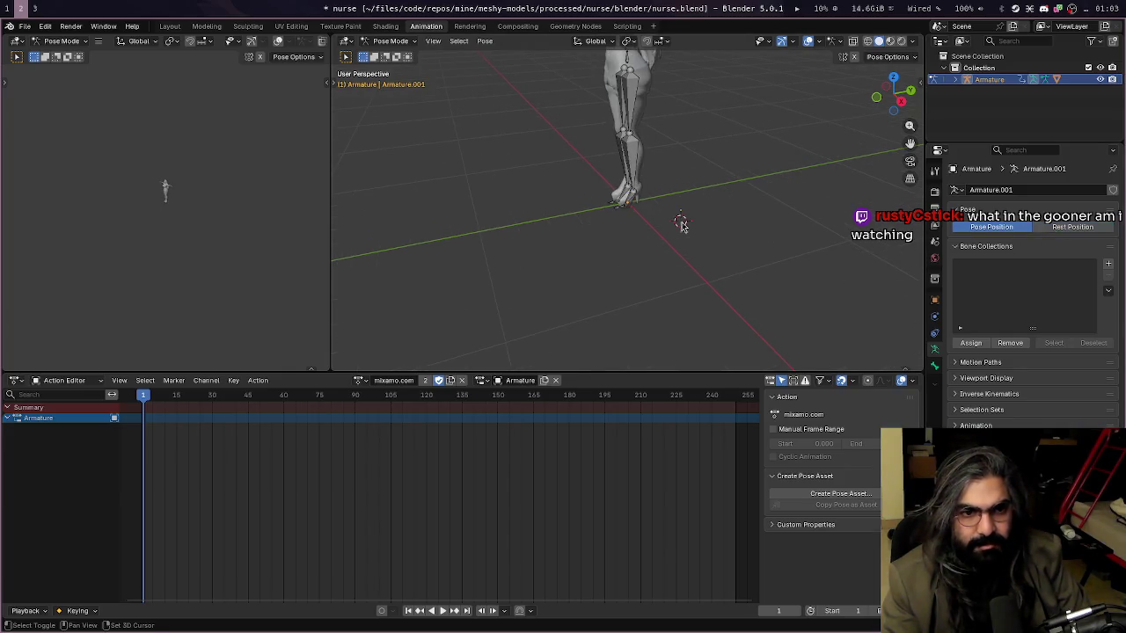
pyautogui.keyDown('shift'); pyautogui.moveTo(689, 185); pyautogui.dragTo(686, 303, button='middle'); pyautogui.keyUp('shift')
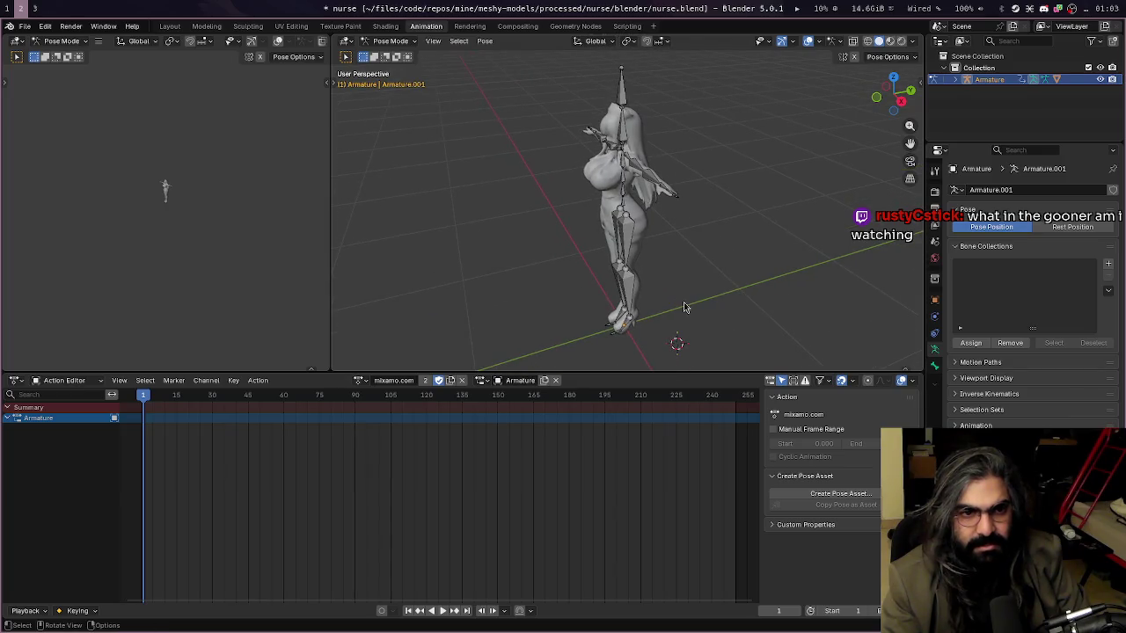
pyautogui.click(890, 41)
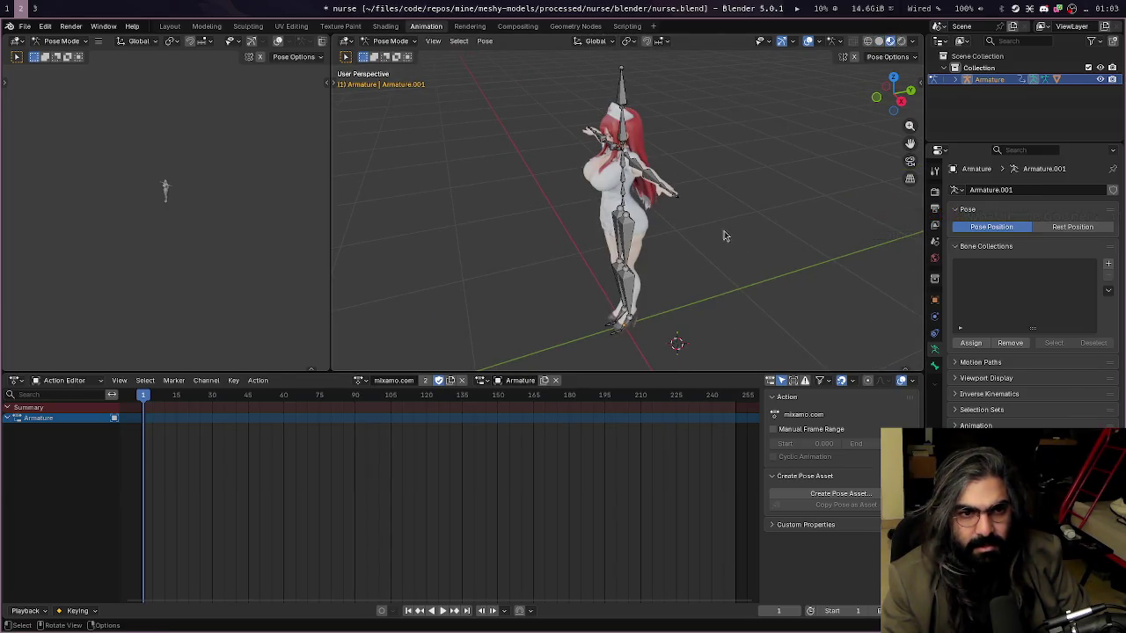
pyautogui.moveTo(724, 236)
pyautogui.mouseDown(button='middle')
pyautogui.moveTo(754, 205)
pyautogui.moveTo(804, 209)
pyautogui.moveTo(777, 208)
pyautogui.mouseUp(button='middle')
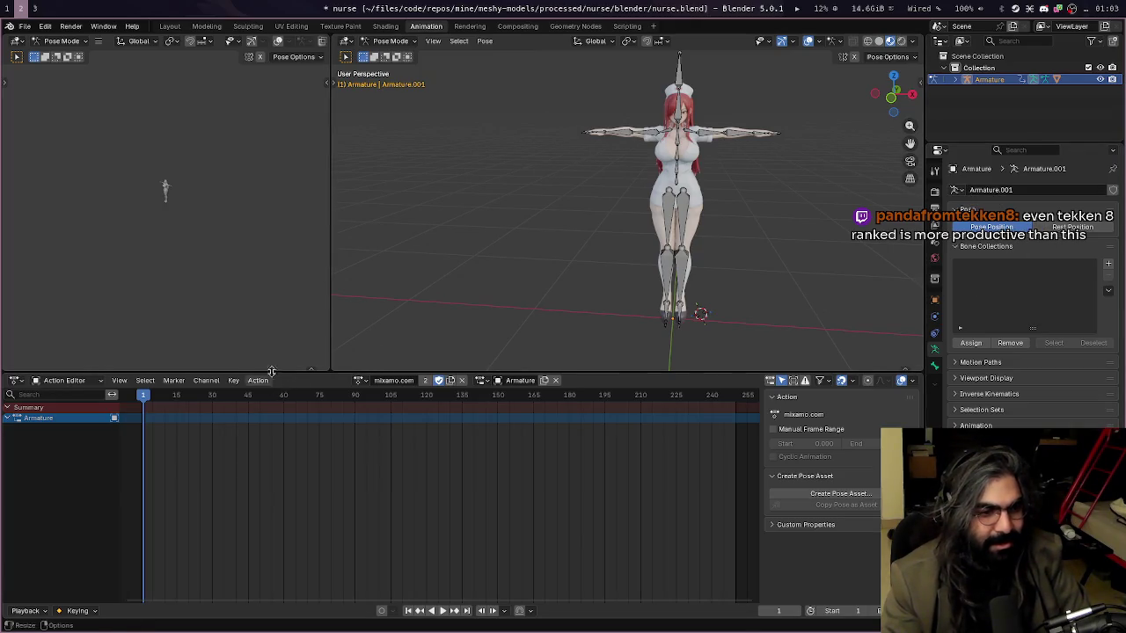
# Rename the mixamo.com action to t-pose, load left-strafe onto the armature and play it
pyautogui.click(376, 379)
pyautogui.press('BackSpace')
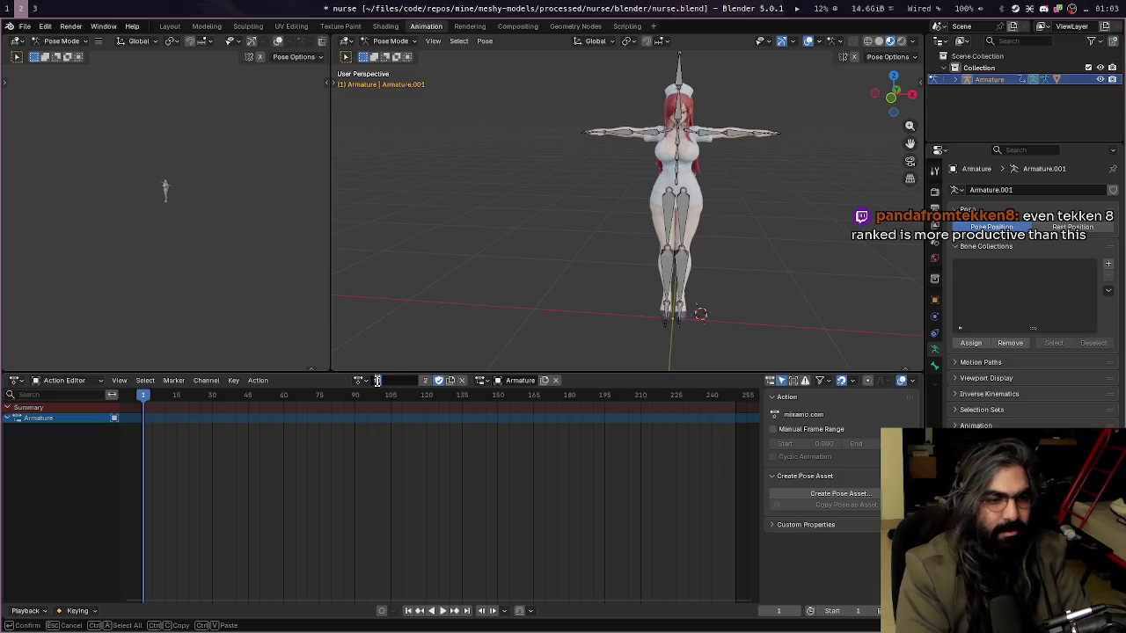
pyautogui.write('t-pose')
pyautogui.press('Return')
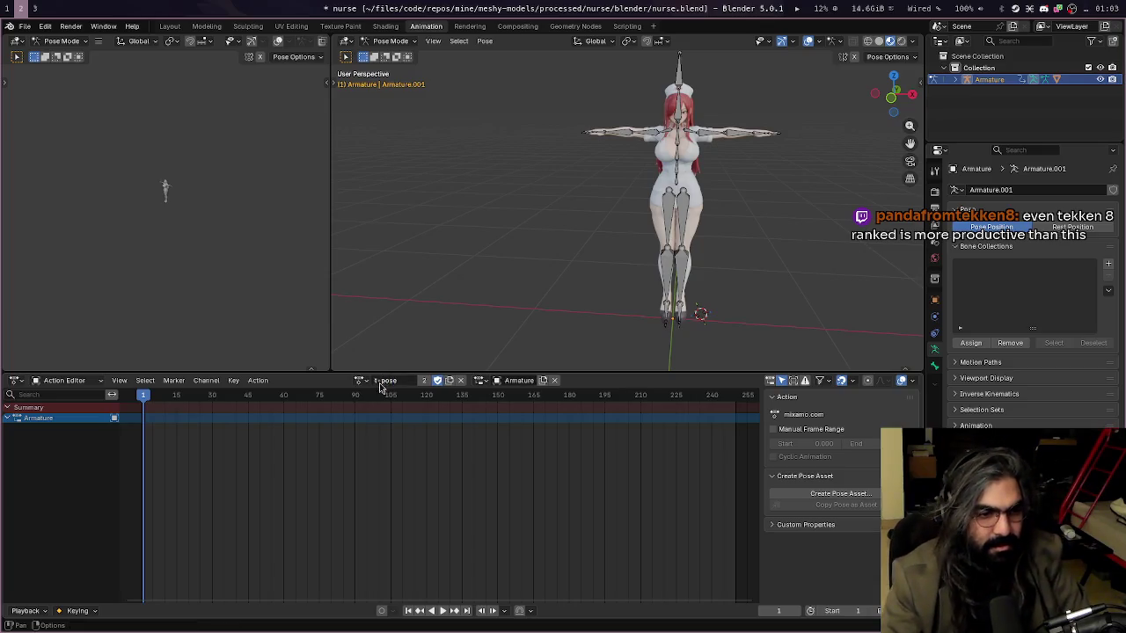
pyautogui.click(360, 380)
pyautogui.click(359, 398)
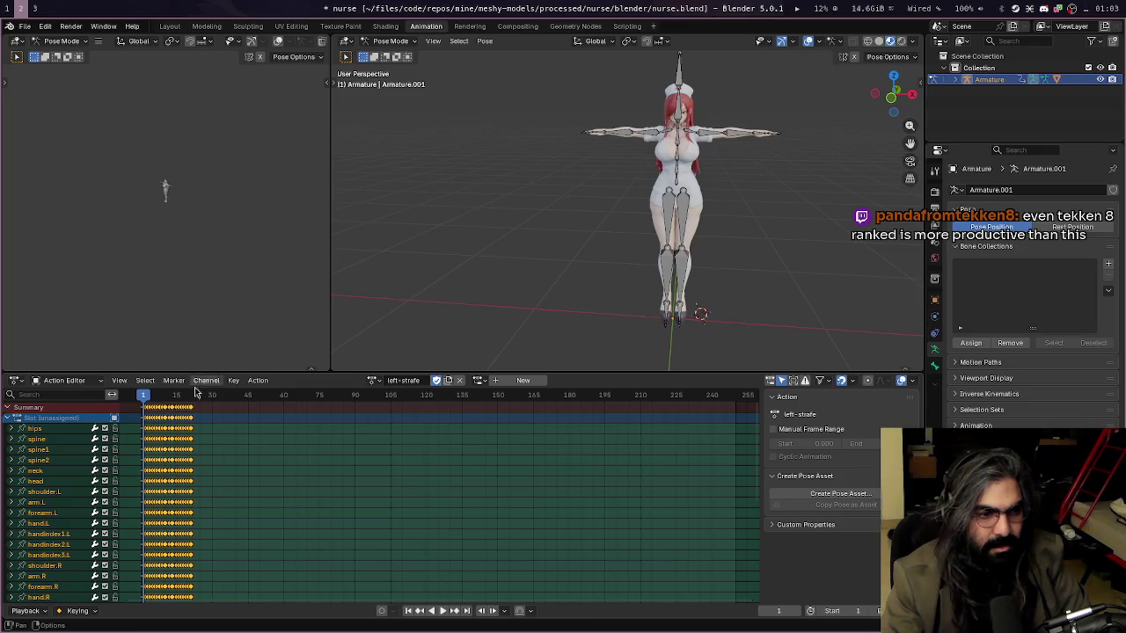
pyautogui.press('space')
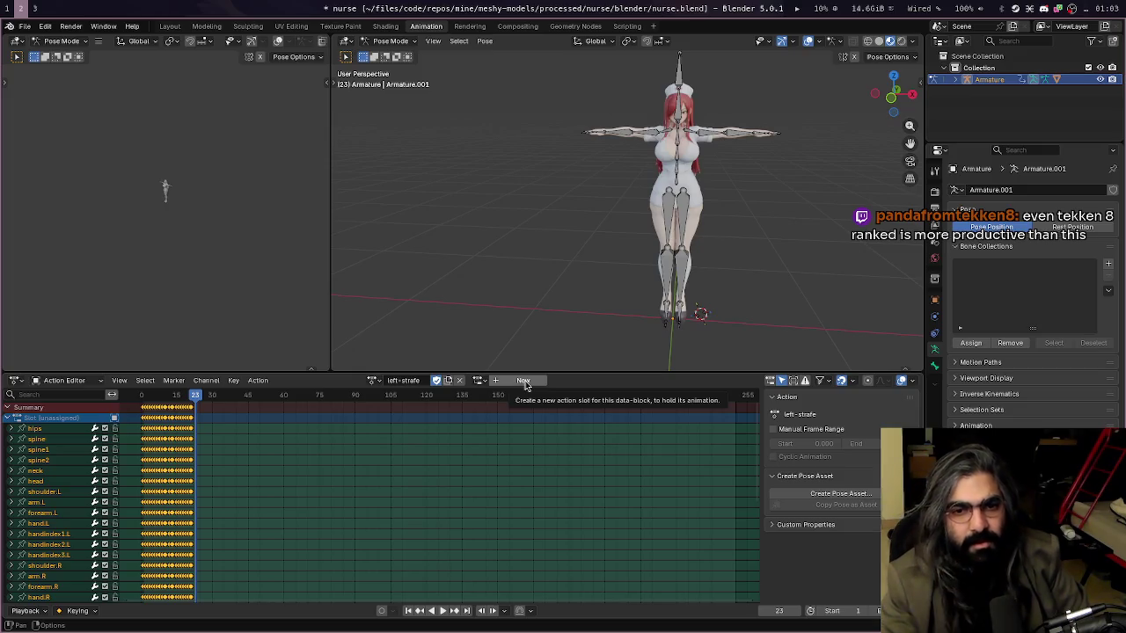
# Compare the armature's Rest and Pose Positions, then scrub back to frame 15
pyautogui.click(1056, 228)
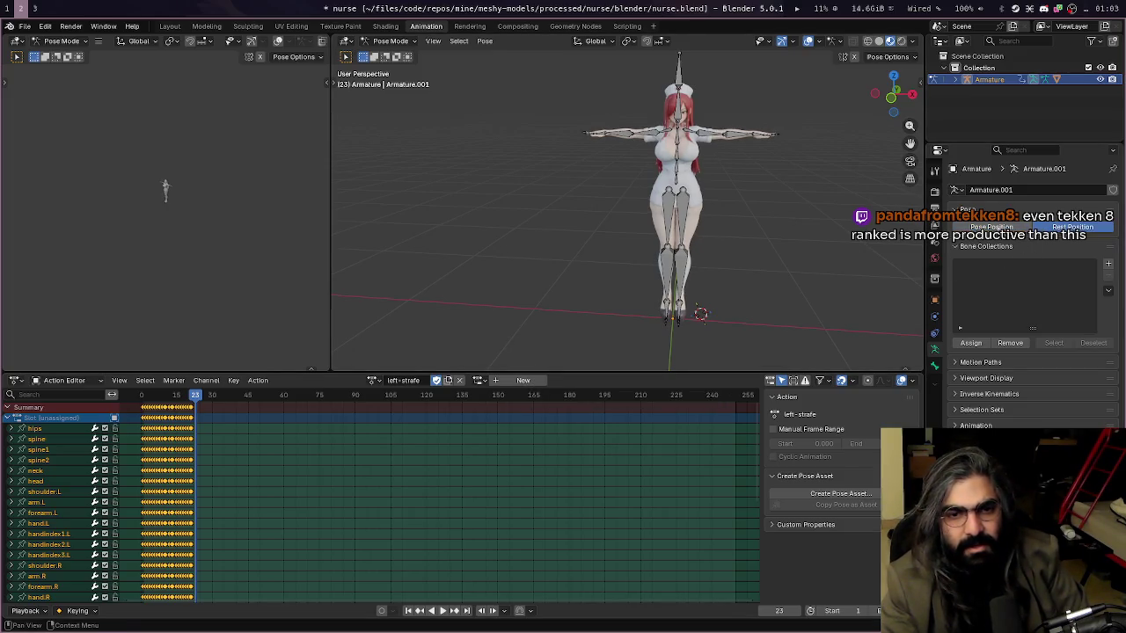
pyautogui.click(1025, 227)
pyautogui.click(1051, 228)
pyautogui.click(1028, 228)
pyautogui.click(1036, 229)
pyautogui.click(994, 228)
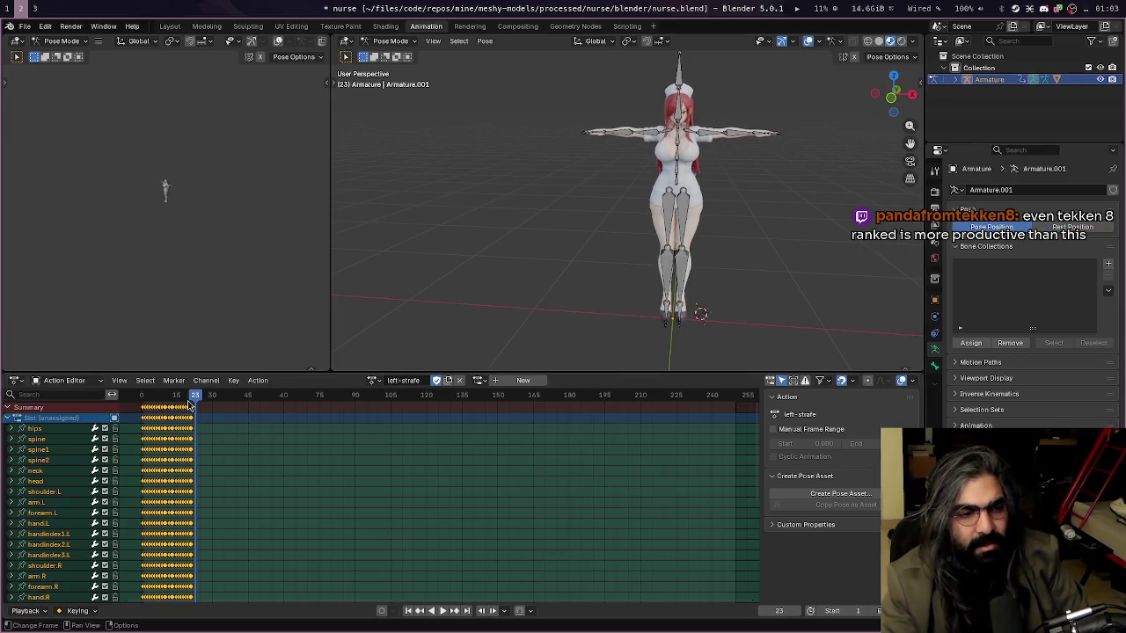
pyautogui.moveTo(190, 405); pyautogui.dragTo(176, 403)
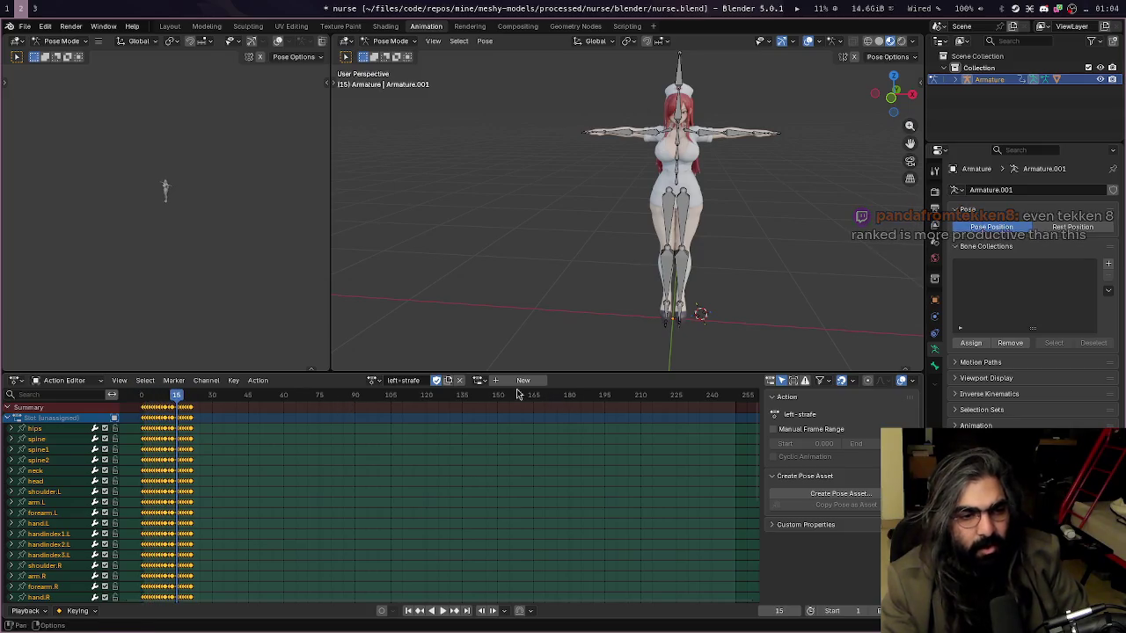
pyautogui.click(371, 381)
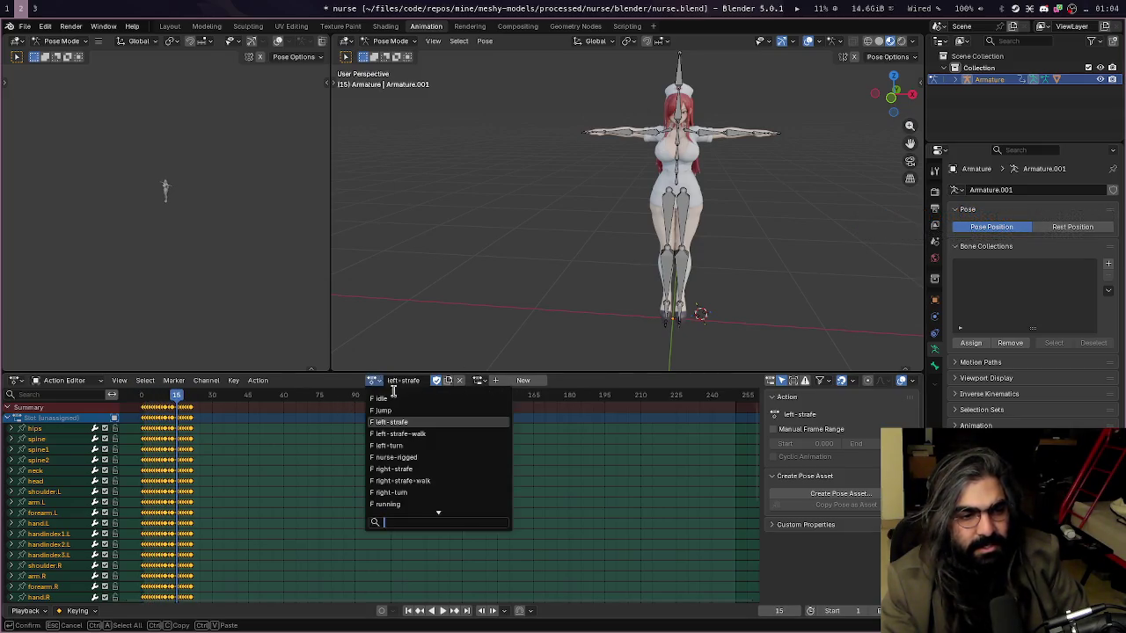
# Load the Idle action, assign it Slot, and scrub to frame 26
pyautogui.click(400, 397)
pyautogui.moveTo(176, 396); pyautogui.dragTo(219, 398)
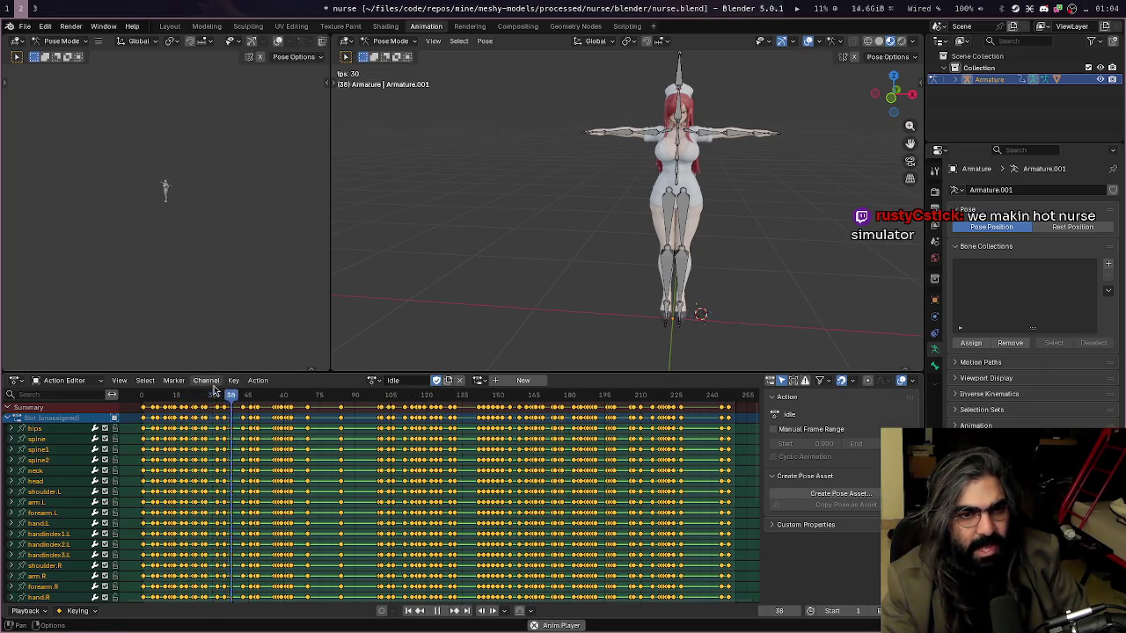
pyautogui.click(152, 396)
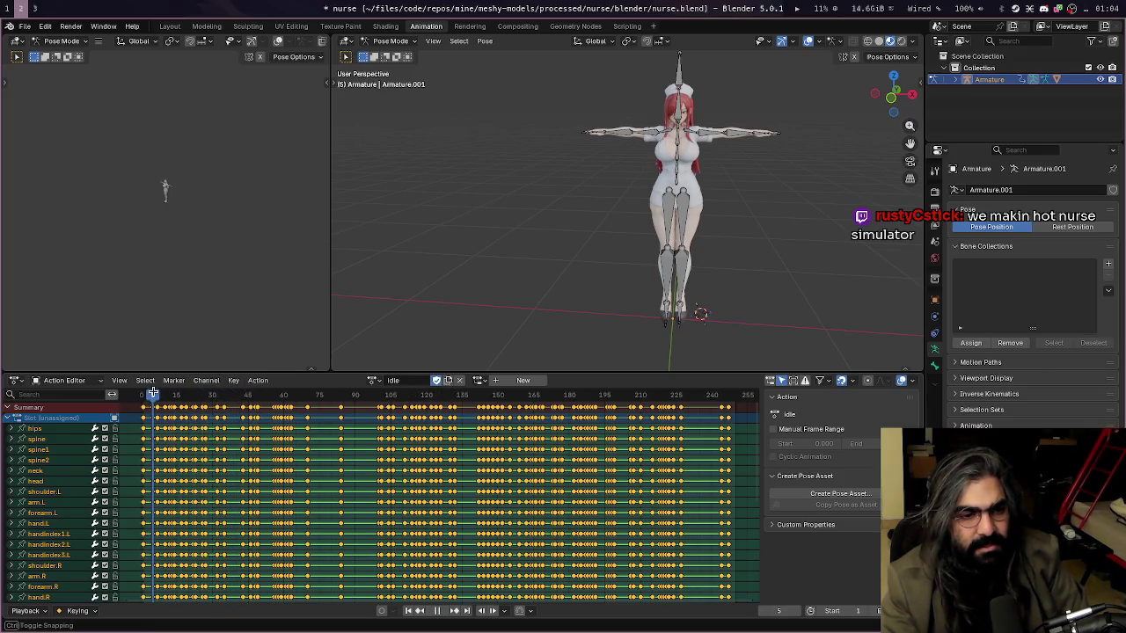
pyautogui.click(476, 380)
pyautogui.click(489, 398)
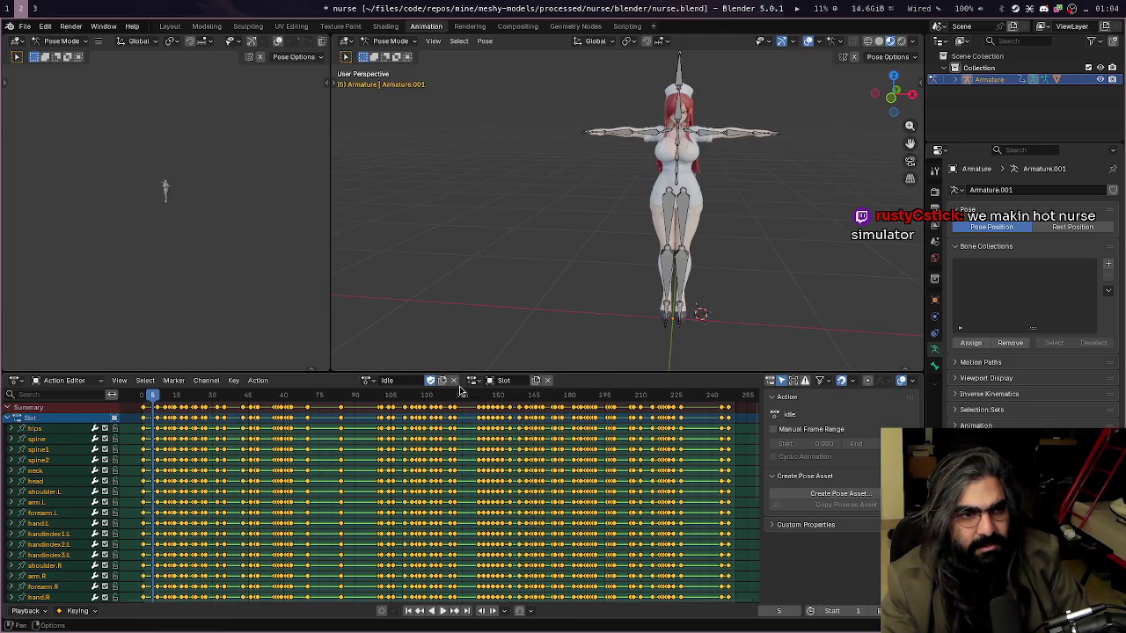
pyautogui.moveTo(178, 393); pyautogui.dragTo(169, 407)
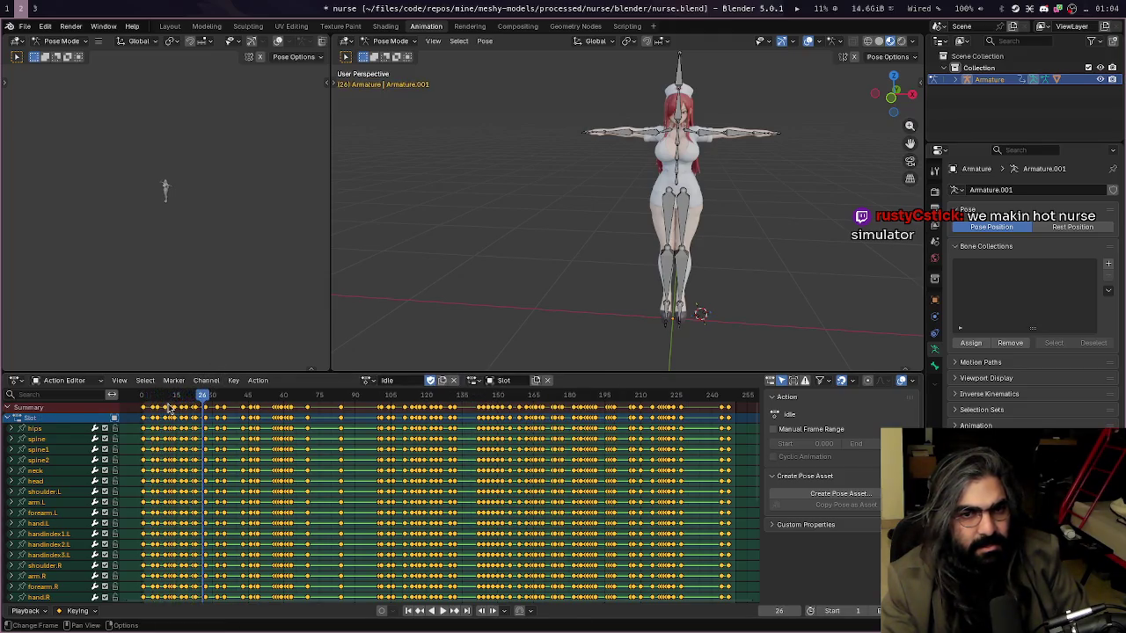
# Select the head-top bone, orbit the view and start editing the armature data name
pyautogui.click(679, 86)
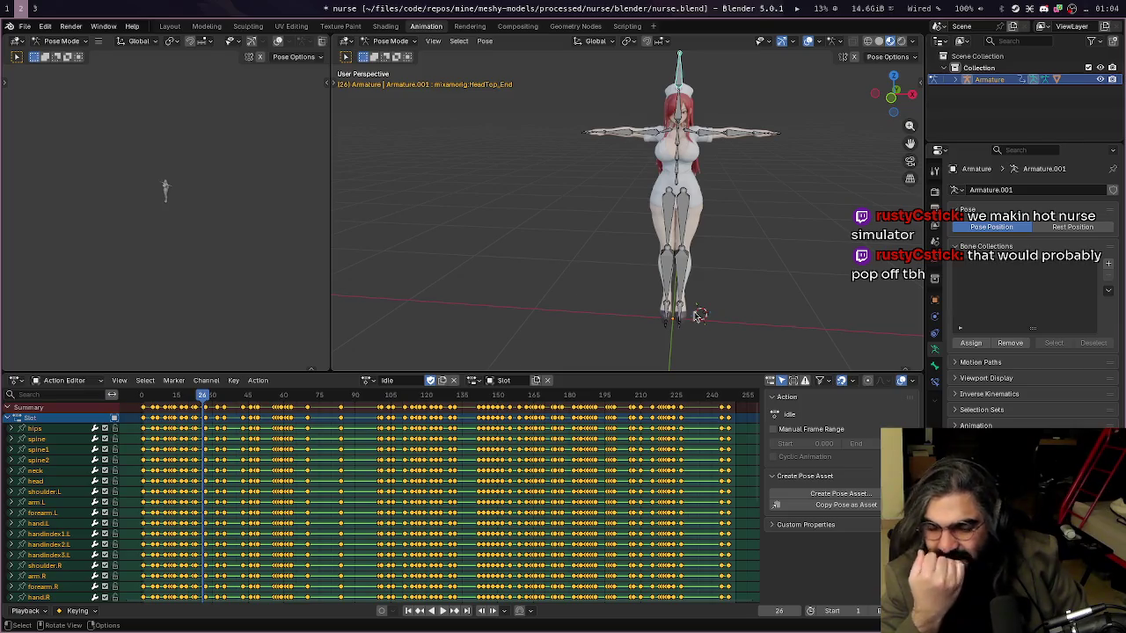
pyautogui.moveTo(698, 314)
pyautogui.mouseDown(button='middle')
pyautogui.moveTo(730, 226)
pyautogui.moveTo(780, 226)
pyautogui.mouseUp(button='middle')
pyautogui.click(1042, 190)
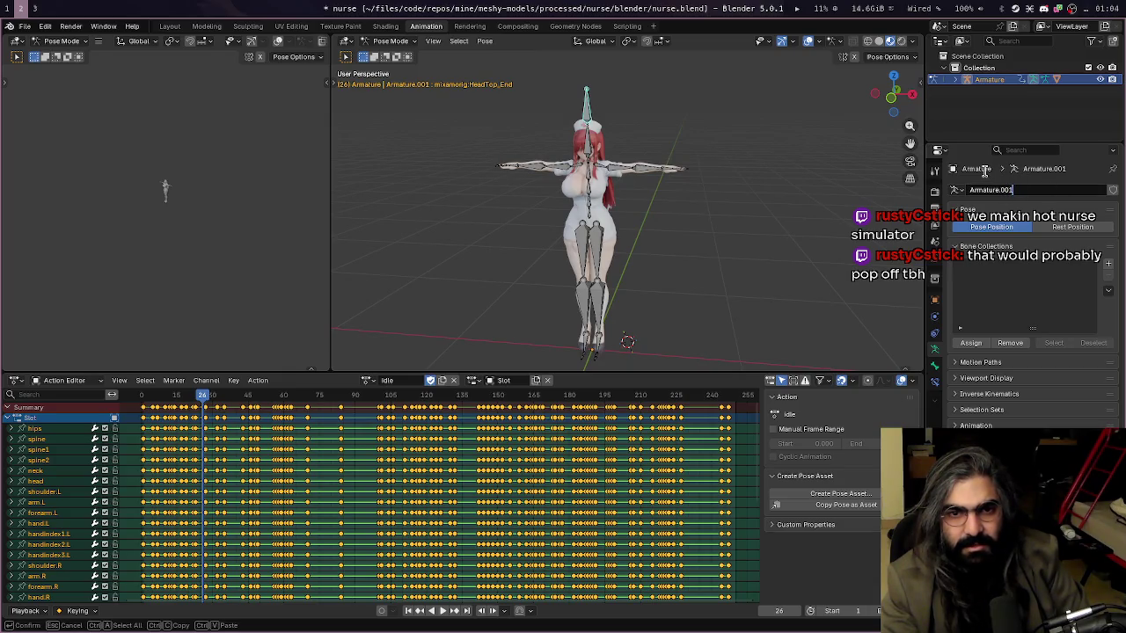
# Expand the Armature and Mesh1.0 entries in the Outliner to show their children
pyautogui.click(956, 80)
pyautogui.click(955, 80)
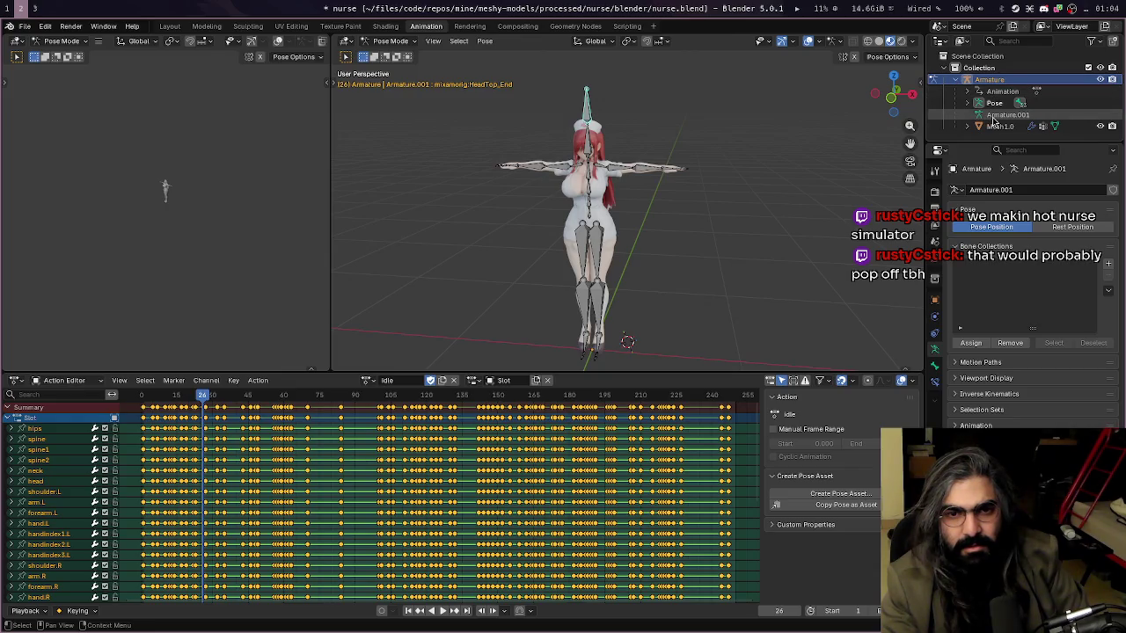
pyautogui.click(967, 125)
pyautogui.scroll(-2, 997, 127)
pyautogui.scroll(2, 997, 127)
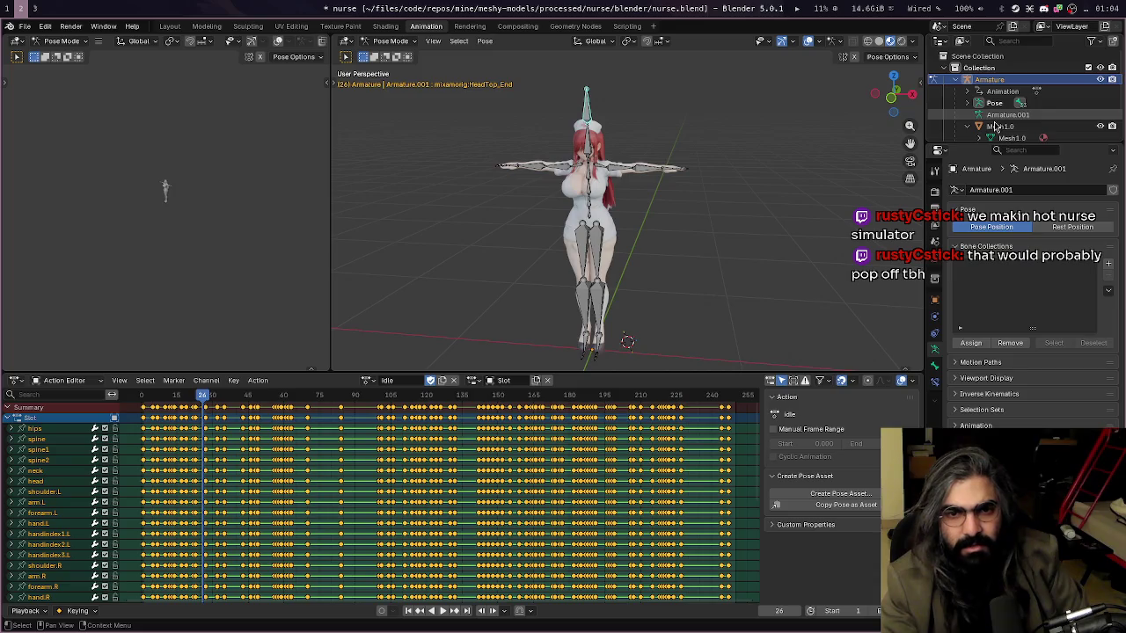
pyautogui.scroll(-1, 997, 127)
pyautogui.scroll(1, 996, 127)
pyautogui.scroll(-1, 985, 119)
pyautogui.scroll(1, 955, 104)
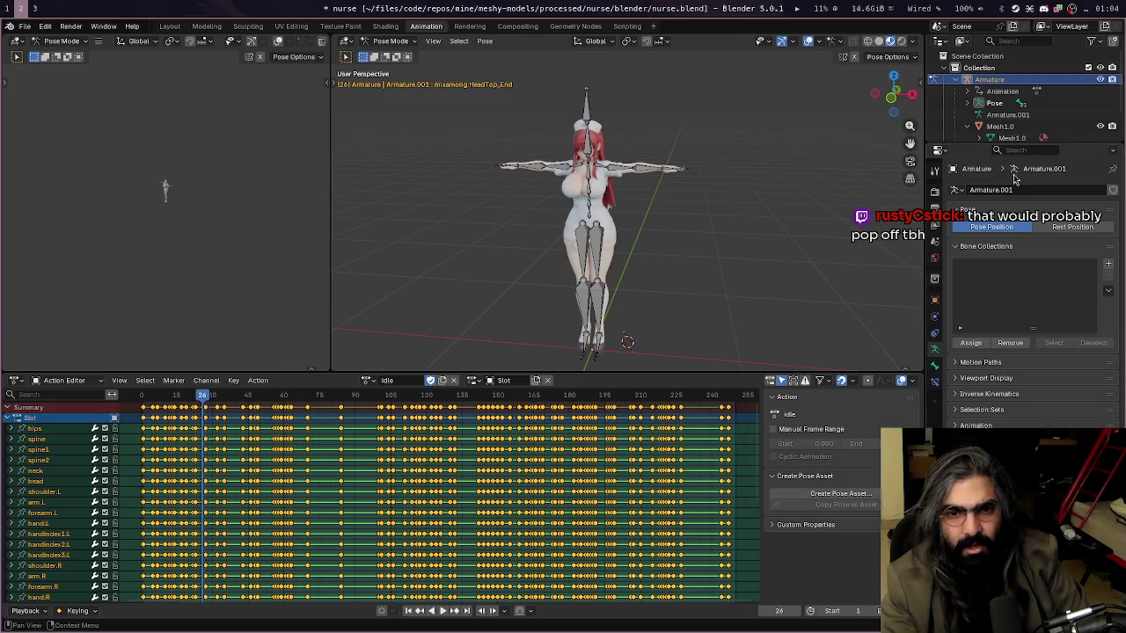
# Switch the armature to Rest Position and back to Pose Position
pyautogui.click(1064, 227)
pyautogui.click(1030, 228)
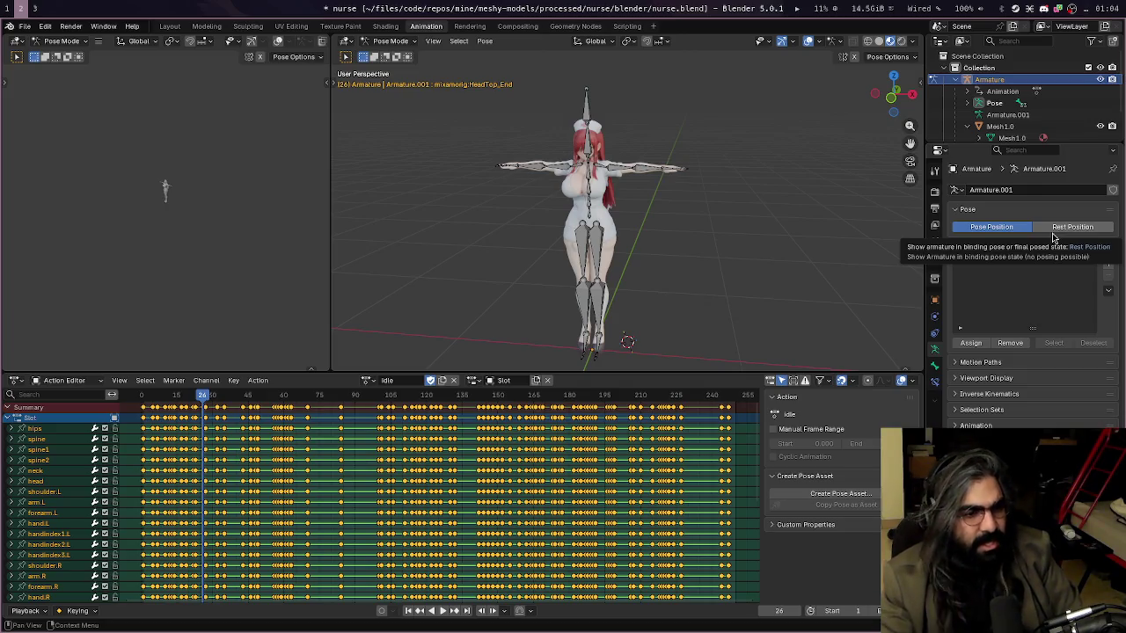
pyautogui.click(367, 380)
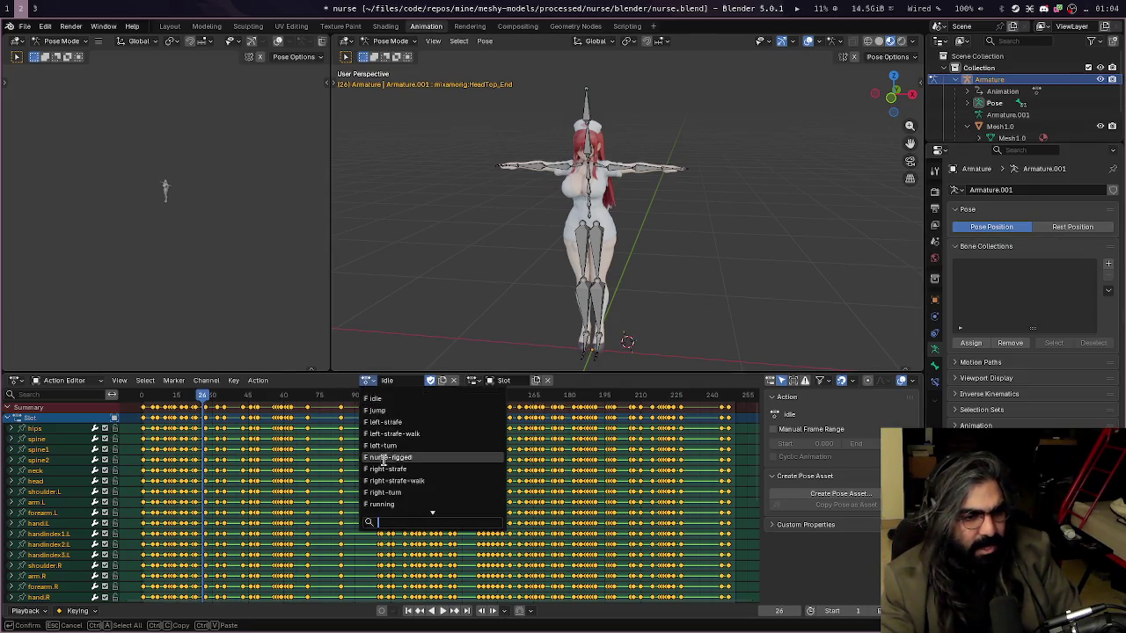
# Load the t-pose action, then jump, then return to the Idle action
pyautogui.scroll(-3, 383, 479)
pyautogui.click(381, 500)
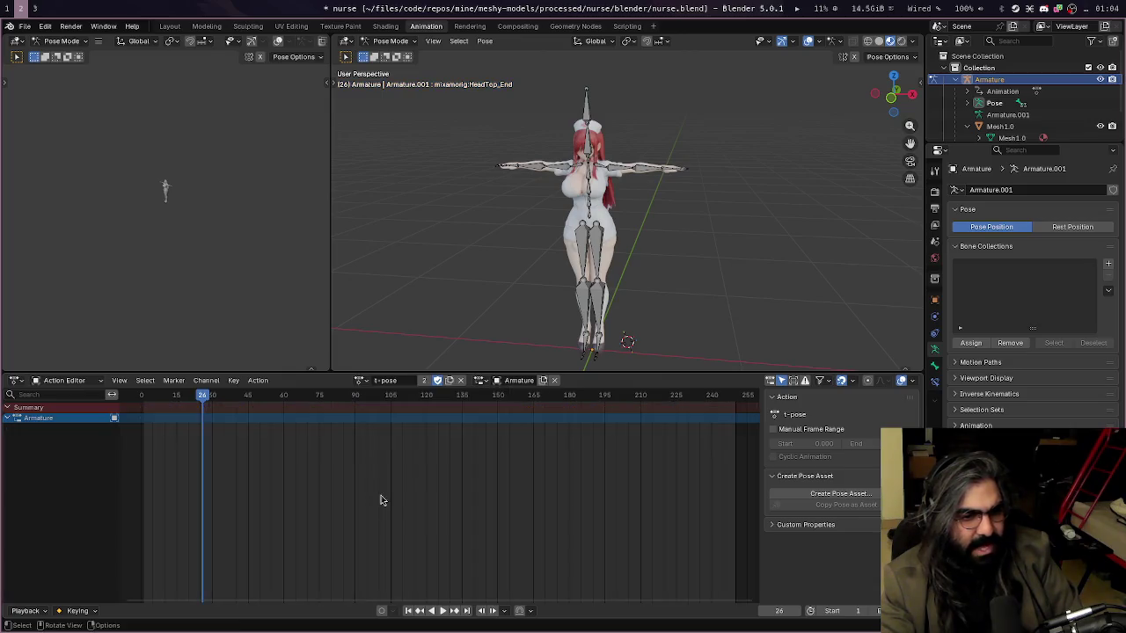
pyautogui.doubleClick(517, 382)
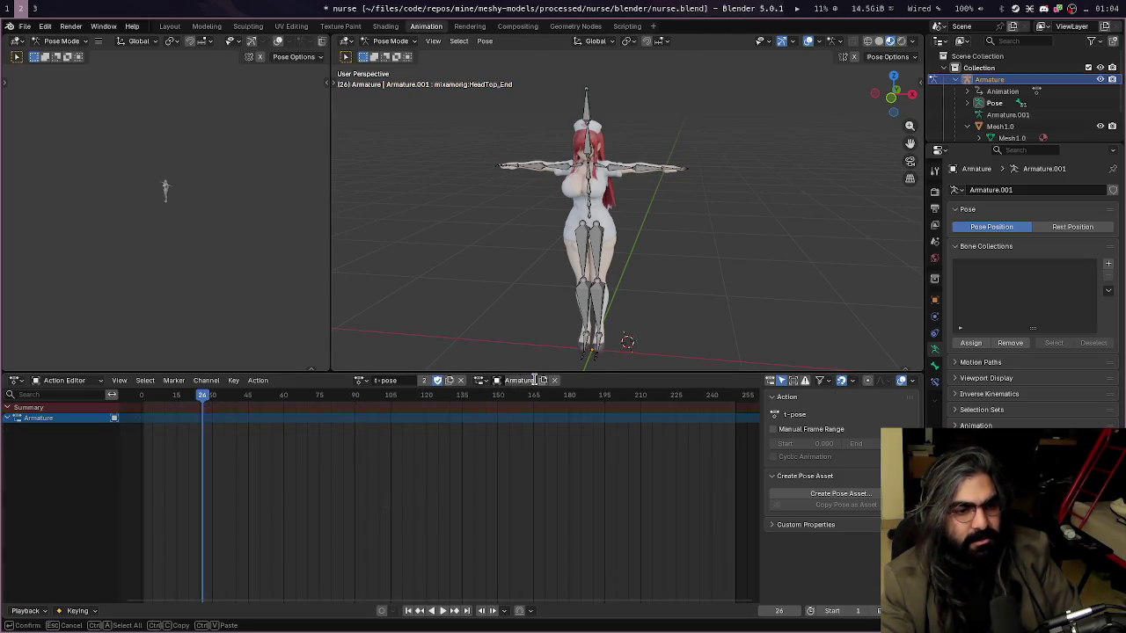
pyautogui.click(601, 387)
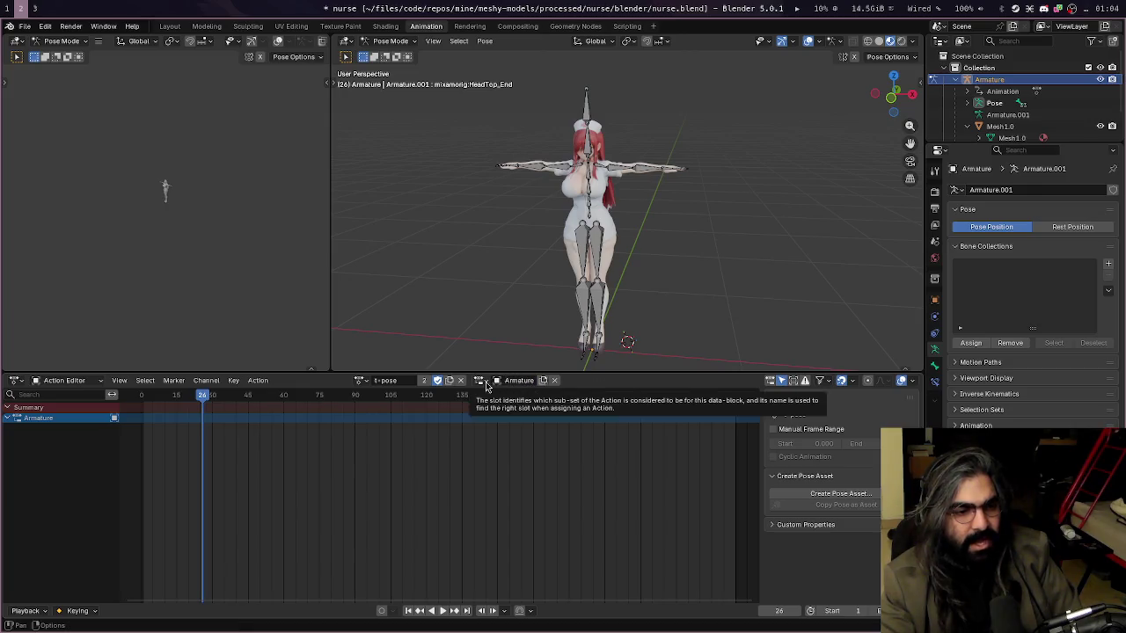
pyautogui.click(360, 380)
pyautogui.scroll(3, 425, 505)
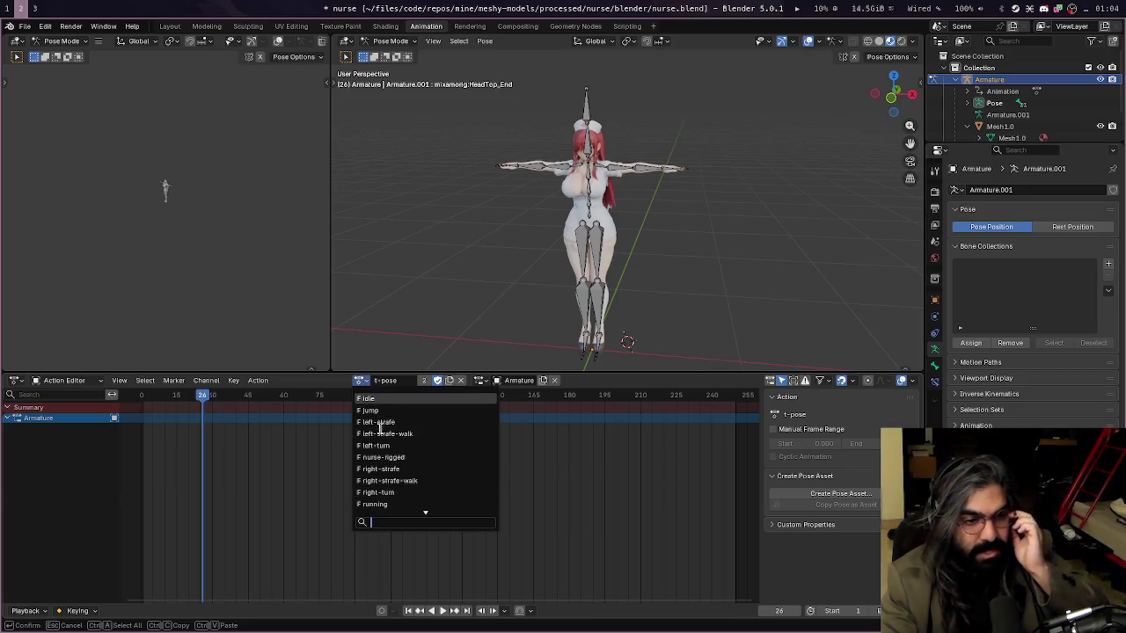
pyautogui.click(407, 411)
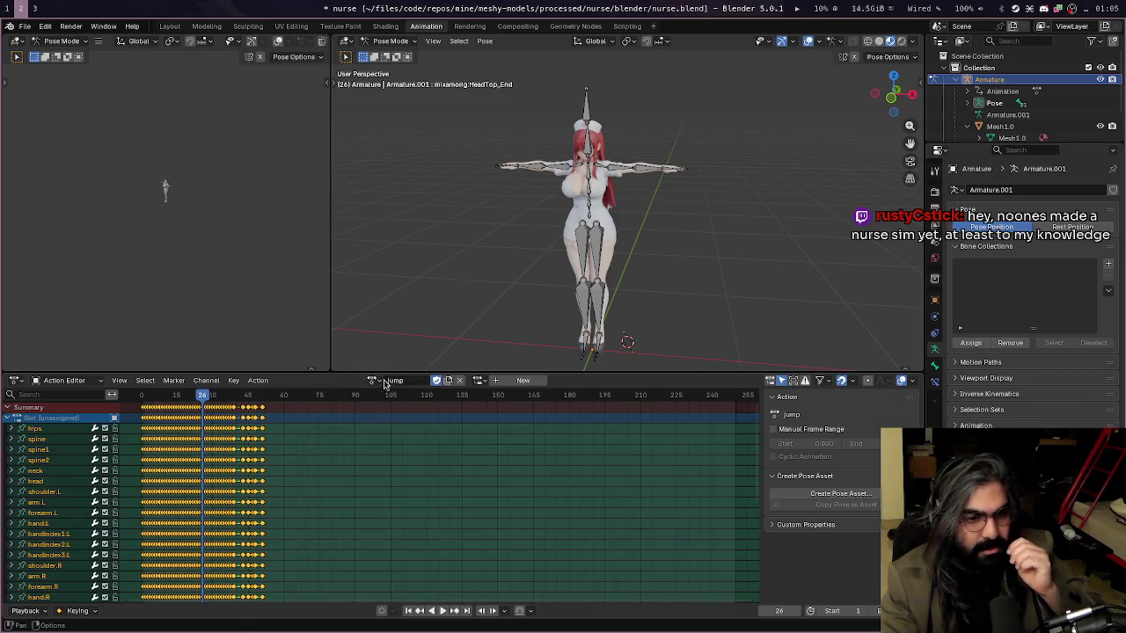
pyautogui.click(373, 380)
pyautogui.click(390, 404)
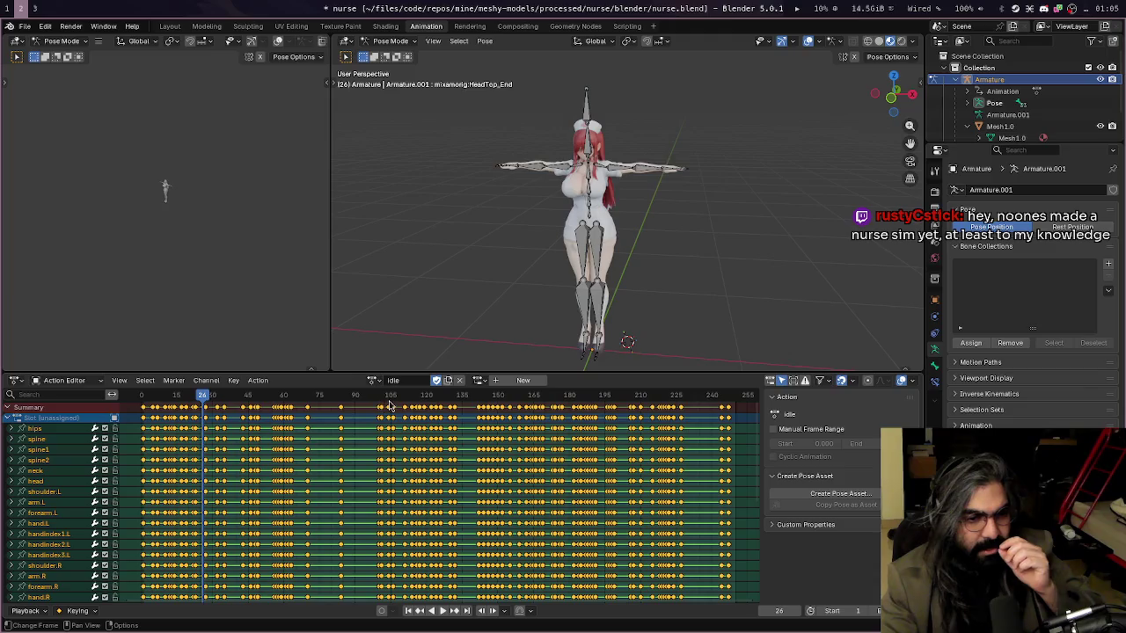
# Create a new slot for Idle, switch to the Armature slot, then unassign it
pyautogui.click(523, 380)
pyautogui.doubleClick(510, 382)
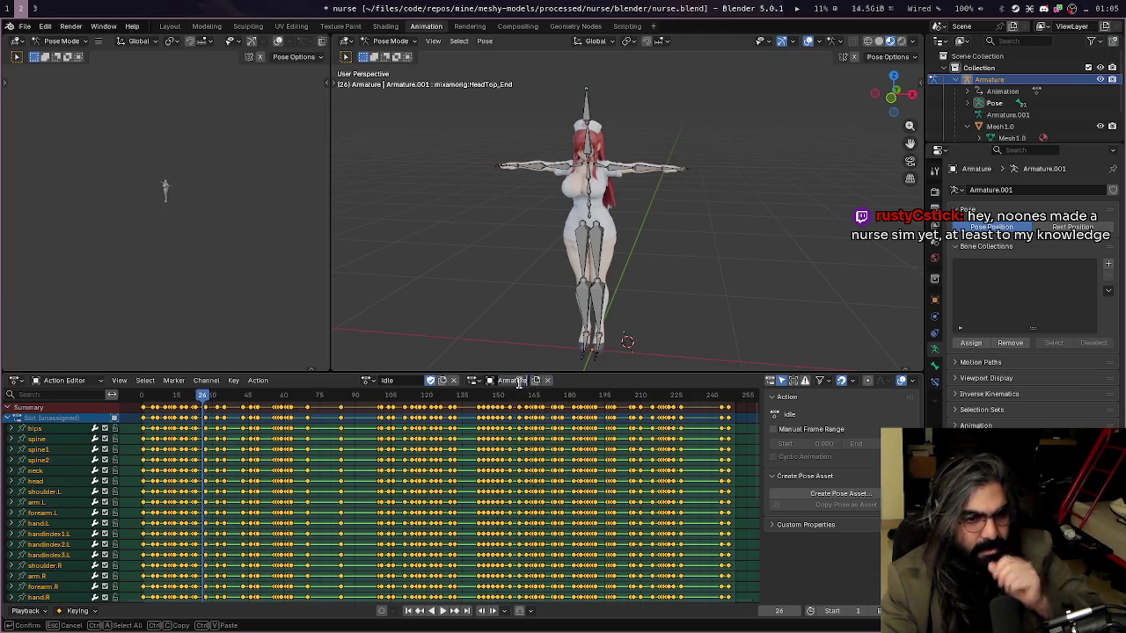
pyautogui.click(476, 381)
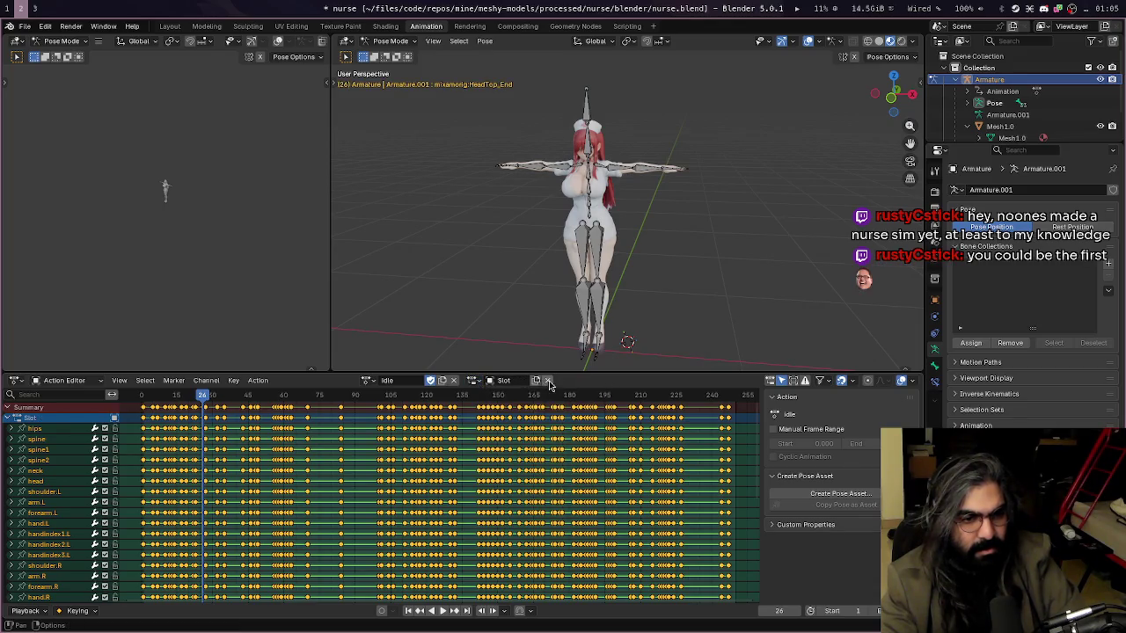
pyautogui.click(506, 380)
pyautogui.click(485, 380)
pyautogui.click(478, 380)
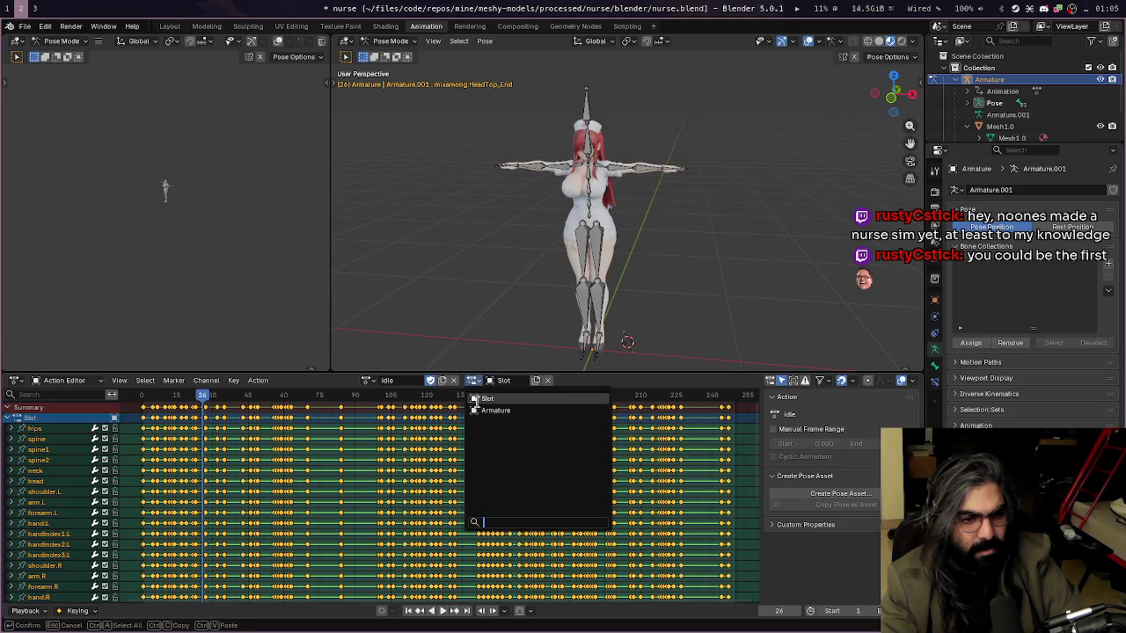
pyautogui.click(483, 419)
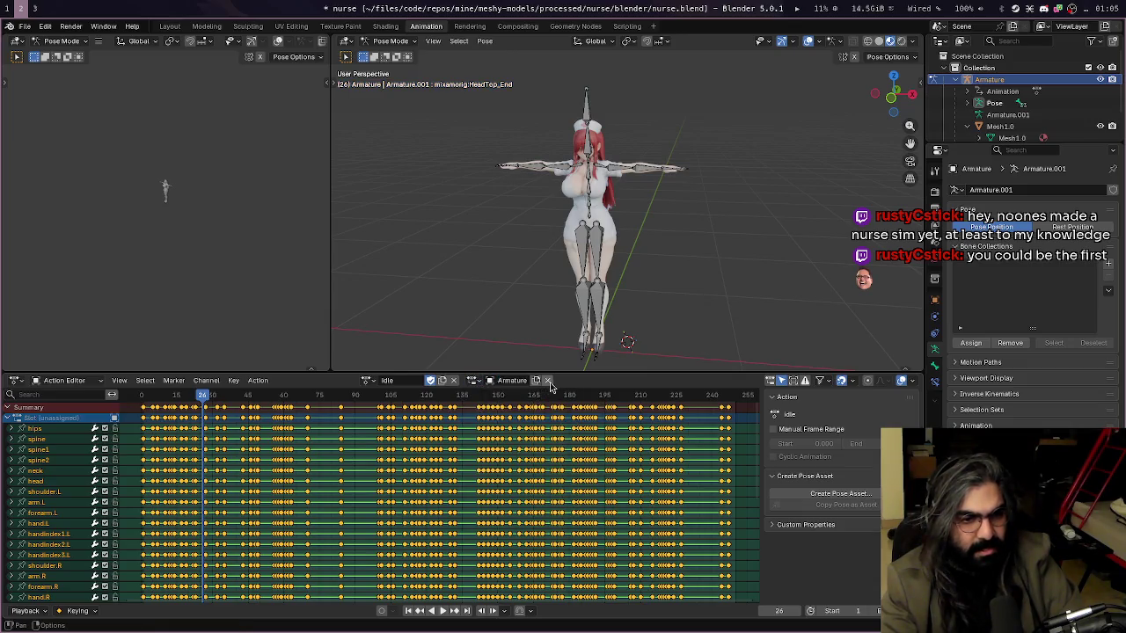
pyautogui.click(548, 382)
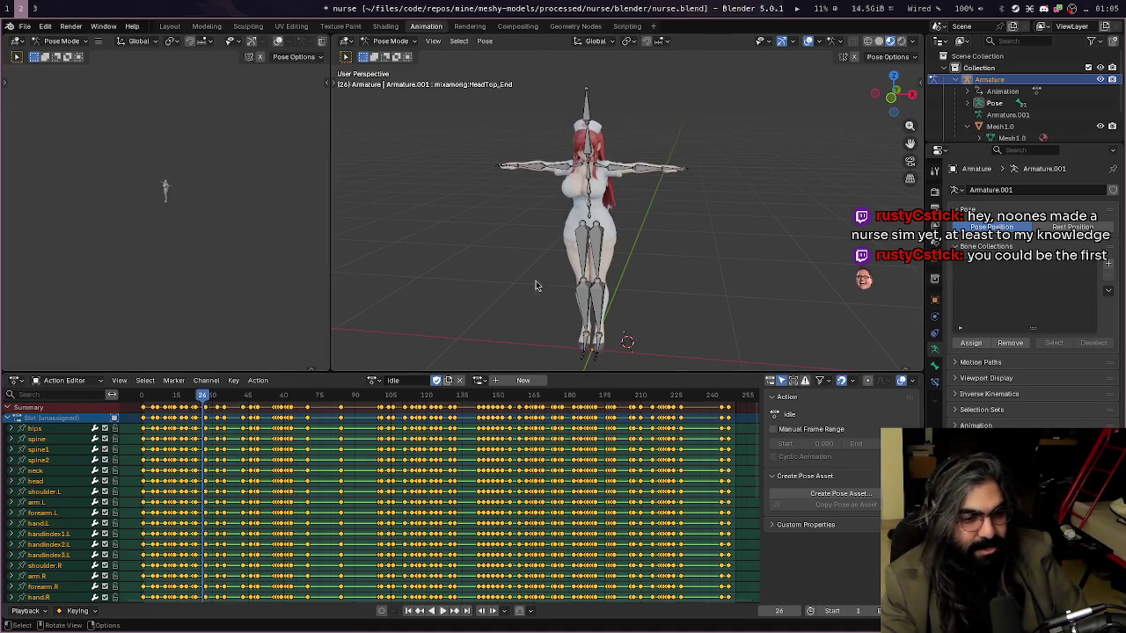
pyautogui.rightClick(539, 205)
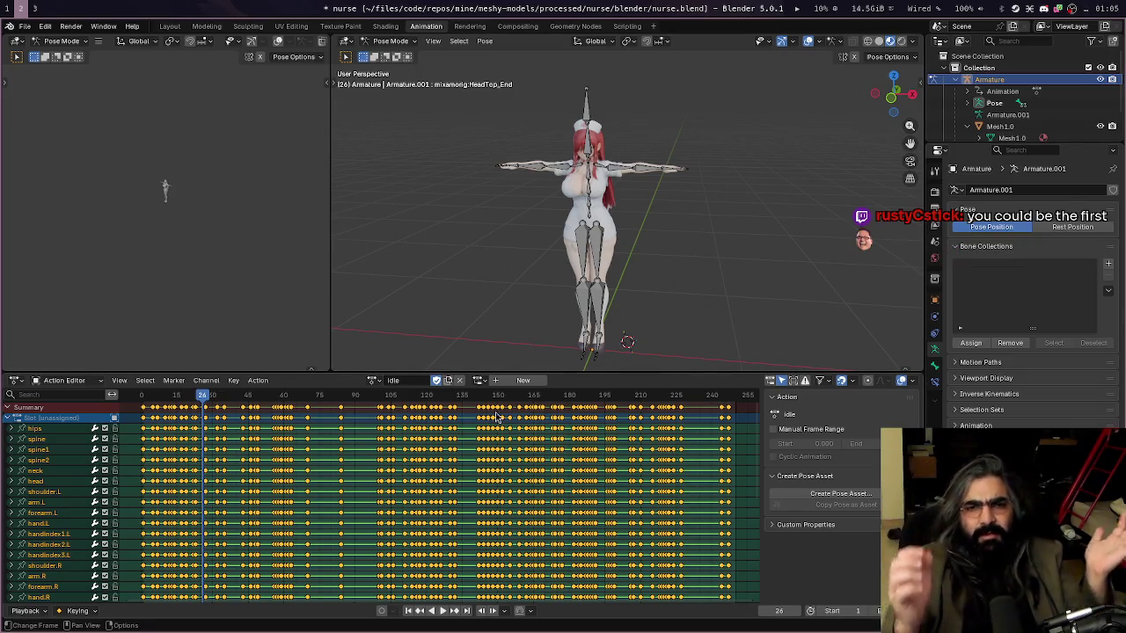
# Back in Object Mode, switch the armature's data-block from Armature.001 to Armature
pyautogui.click(586, 105)
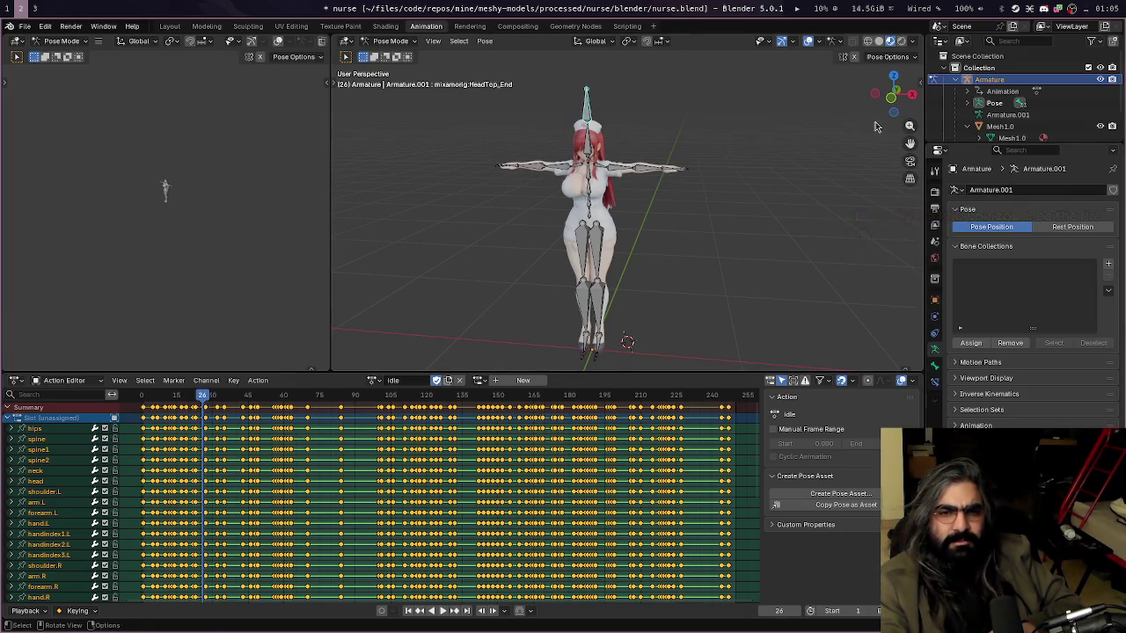
pyautogui.click(390, 41)
pyautogui.click(393, 66)
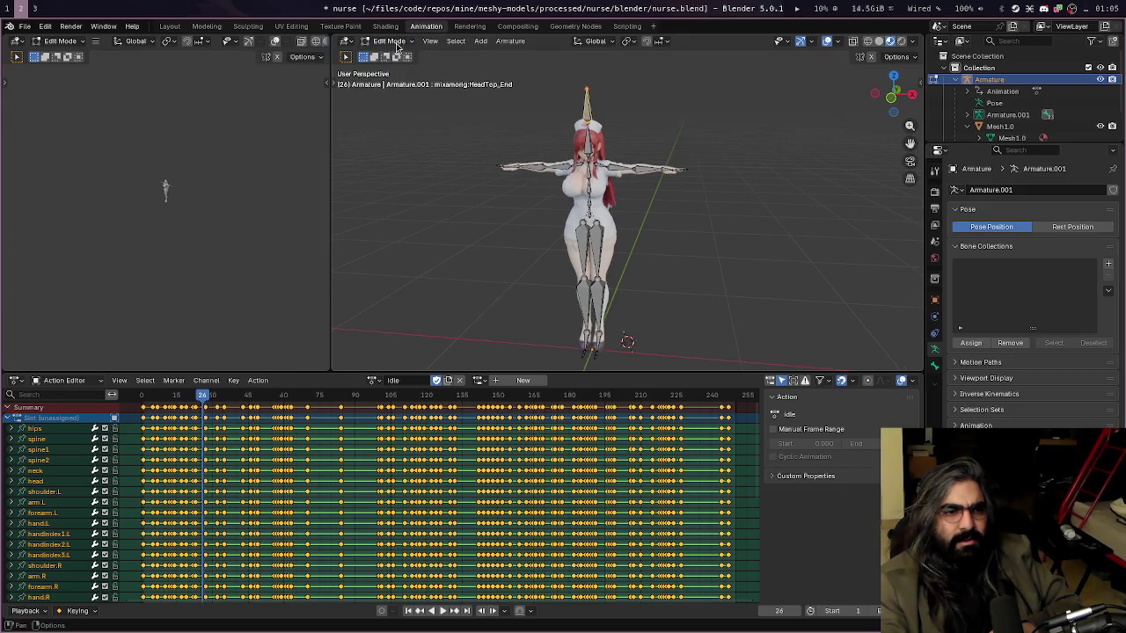
pyautogui.click(390, 41)
pyautogui.click(392, 55)
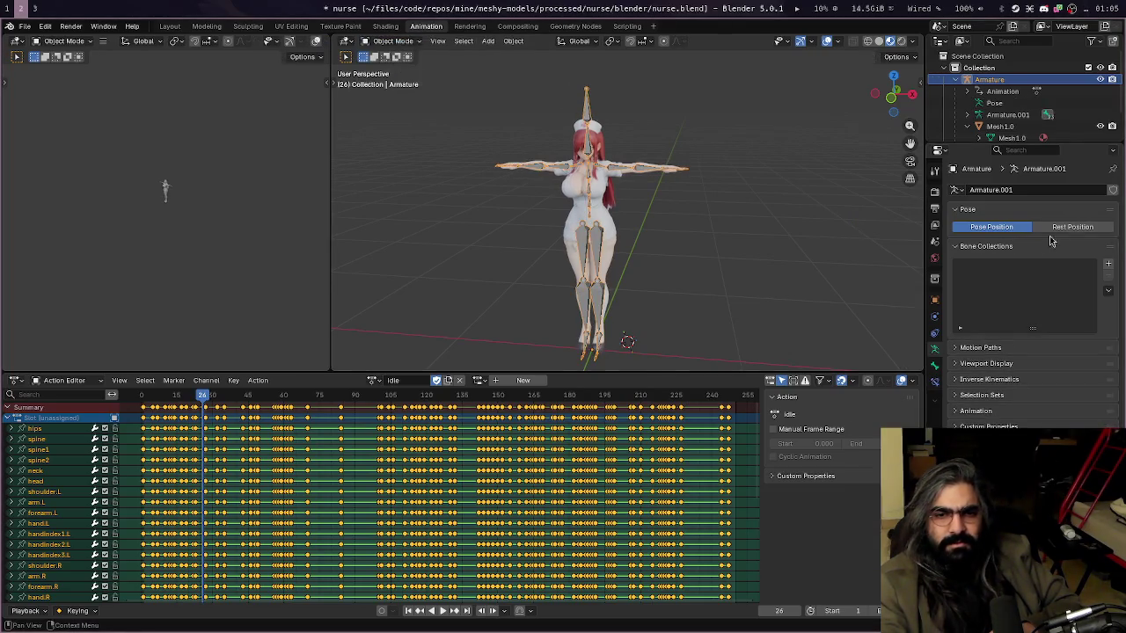
pyautogui.click(1072, 227)
pyautogui.click(991, 227)
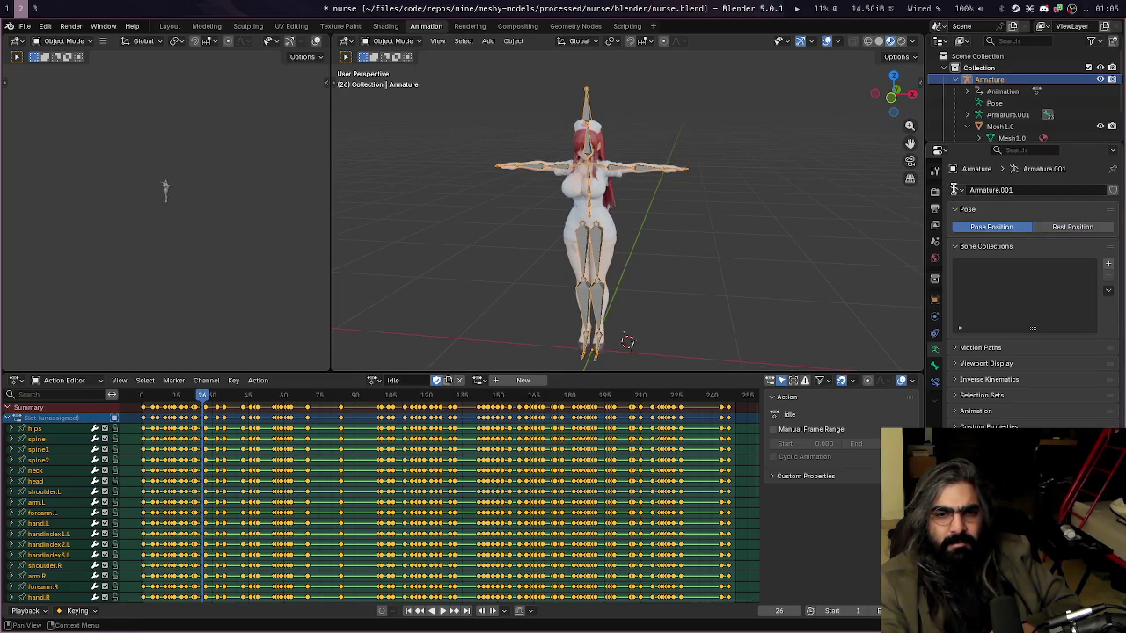
pyautogui.click(955, 189)
pyautogui.click(970, 212)
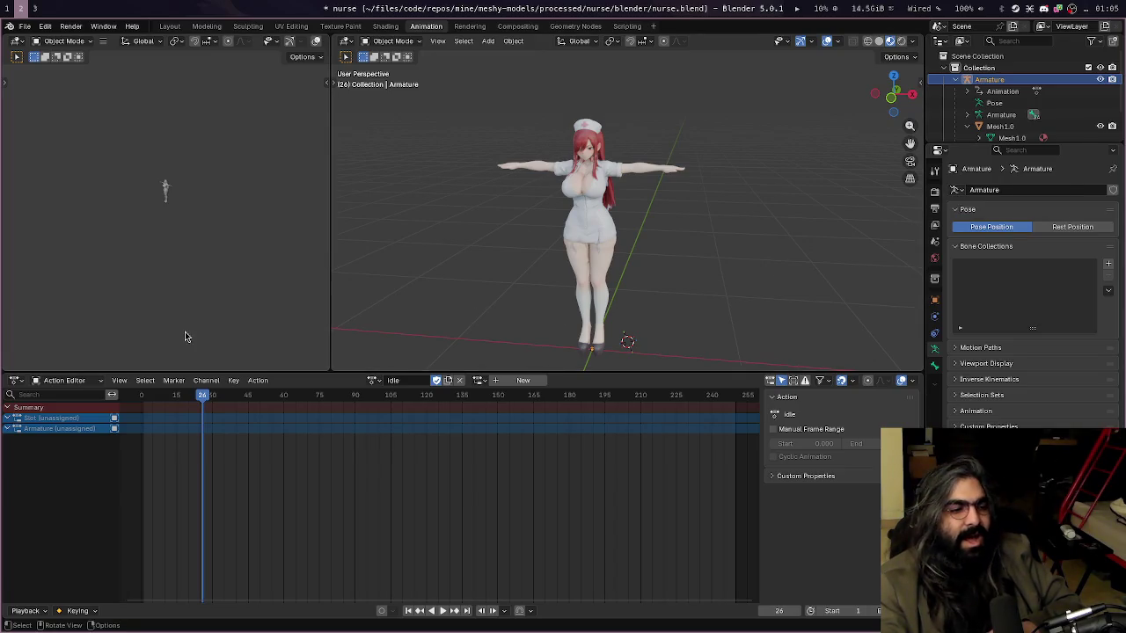
# Assign the Idle action to the Armature in the Action Editor and play it back
pyautogui.click(67, 381)
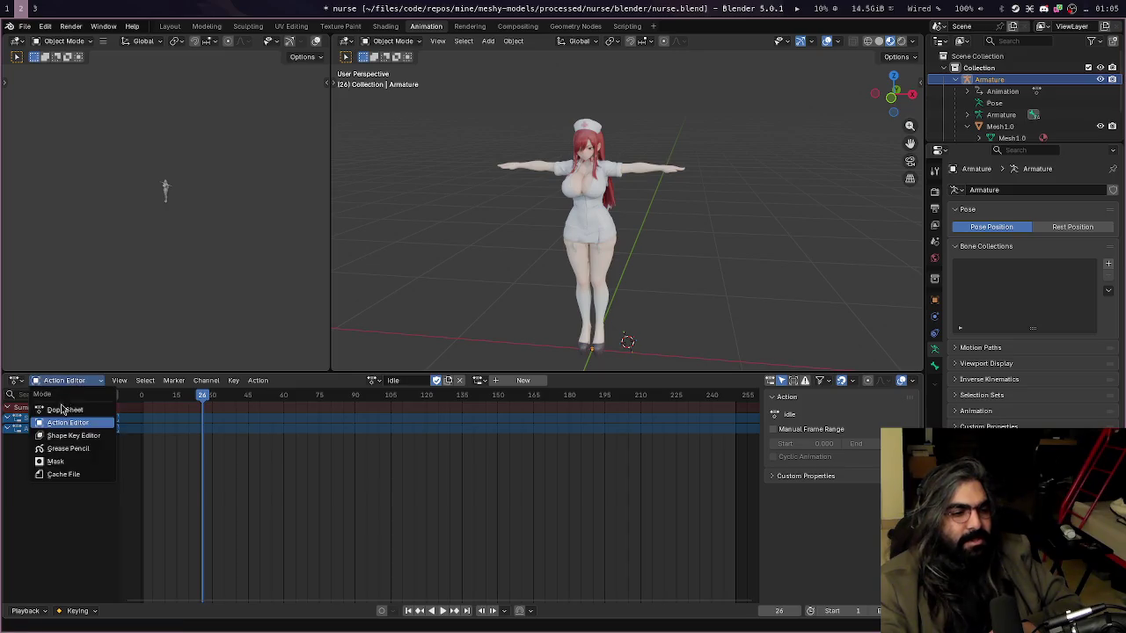
pyautogui.click(64, 426)
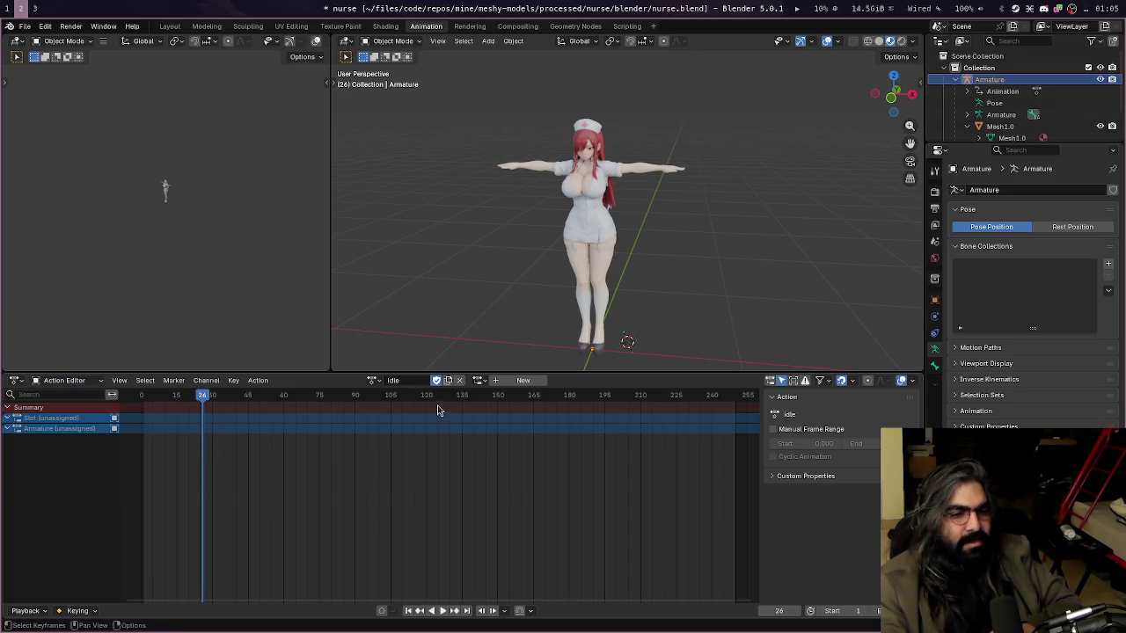
pyautogui.click(375, 380)
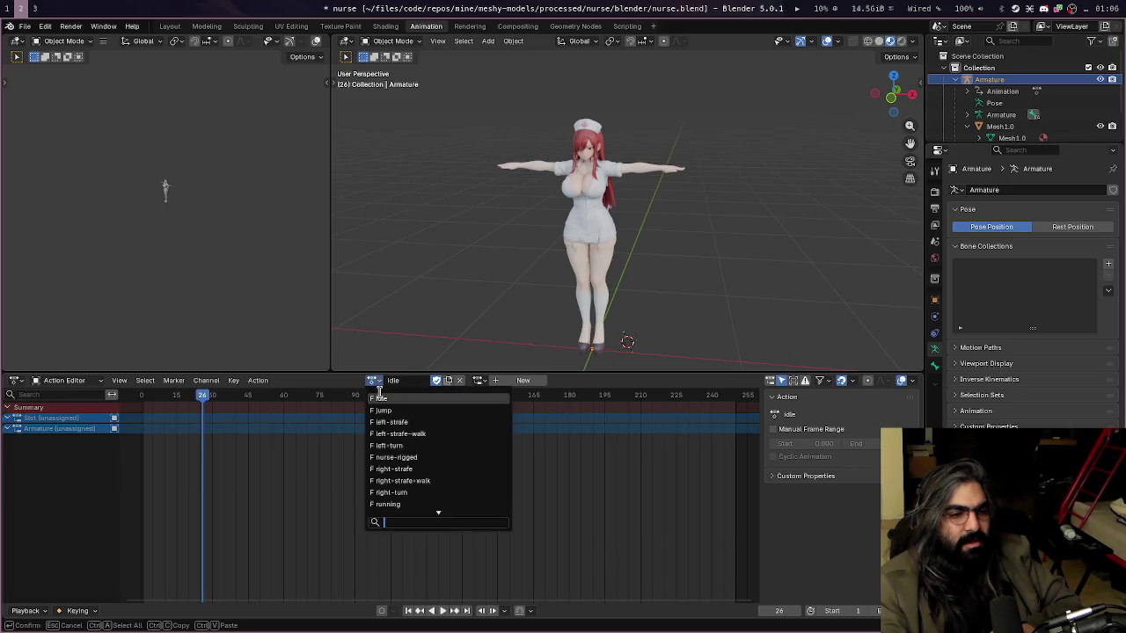
pyautogui.click(379, 398)
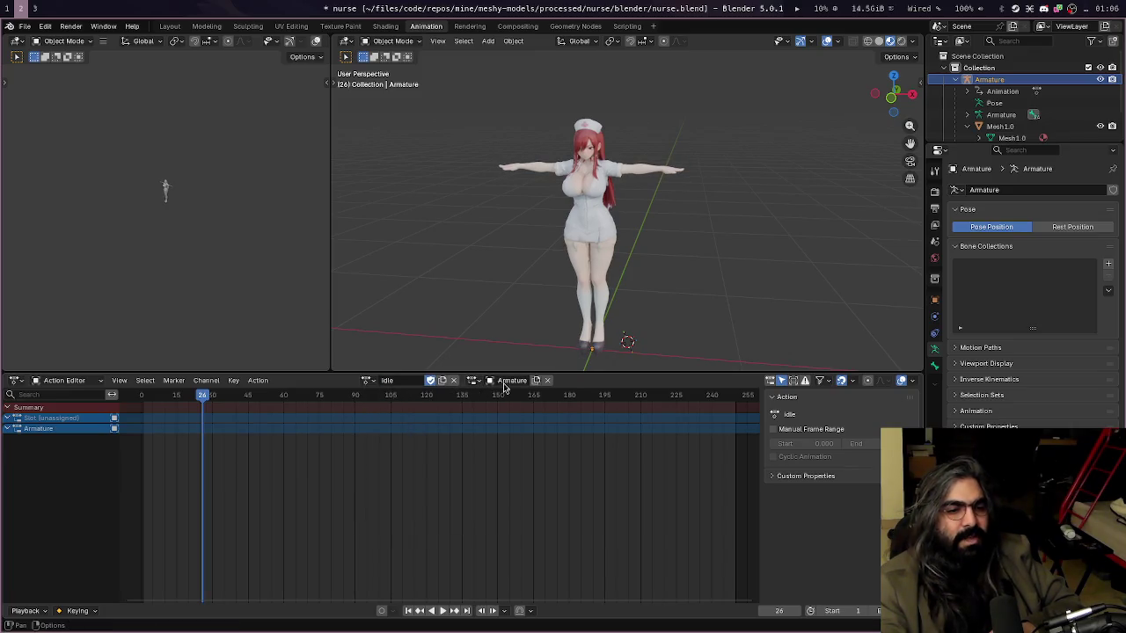
pyautogui.press('n')
pyautogui.press('space')
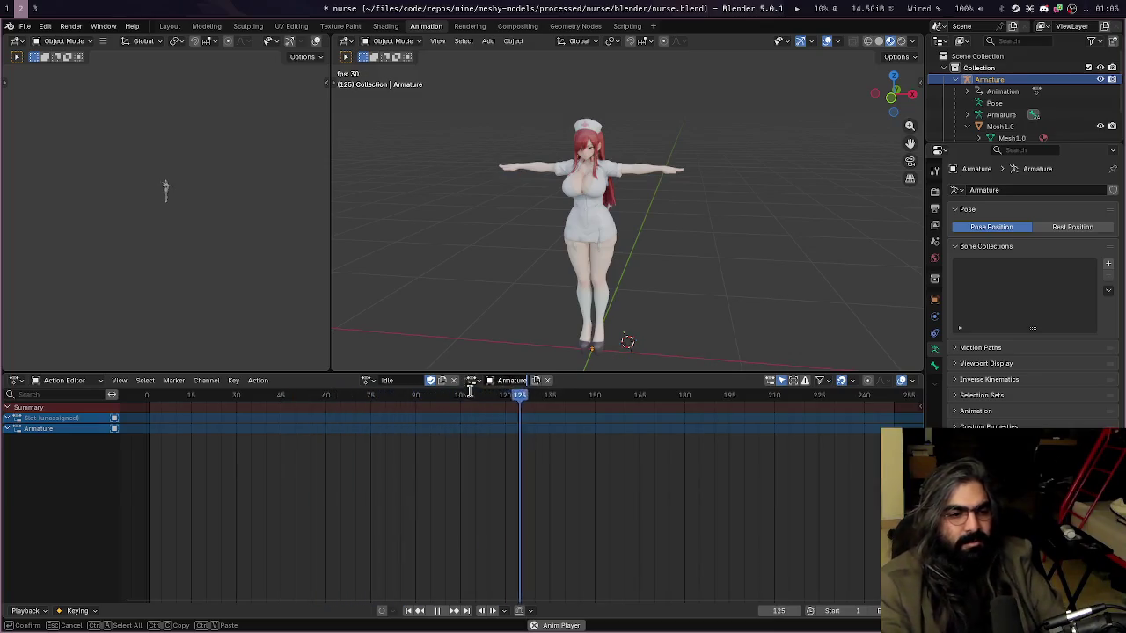
pyautogui.press('Escape')
# Switch to the Jump action with slot 'Slot', check frame 17, and toggle Rest/Pose Position
pyautogui.click(365, 382)
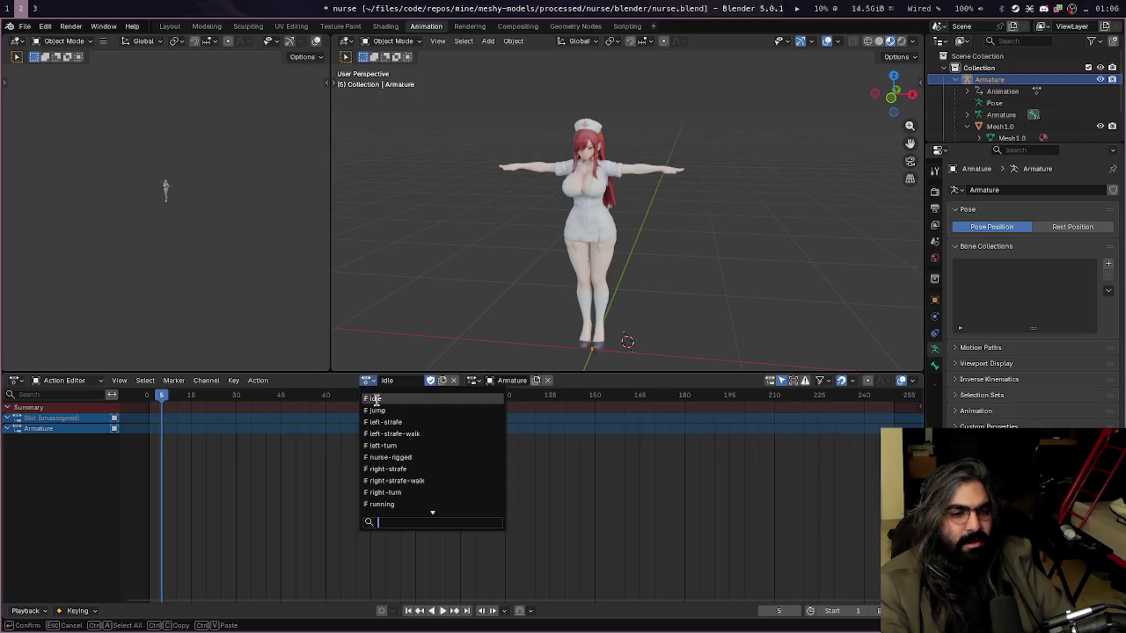
pyautogui.click(378, 409)
pyautogui.click(477, 380)
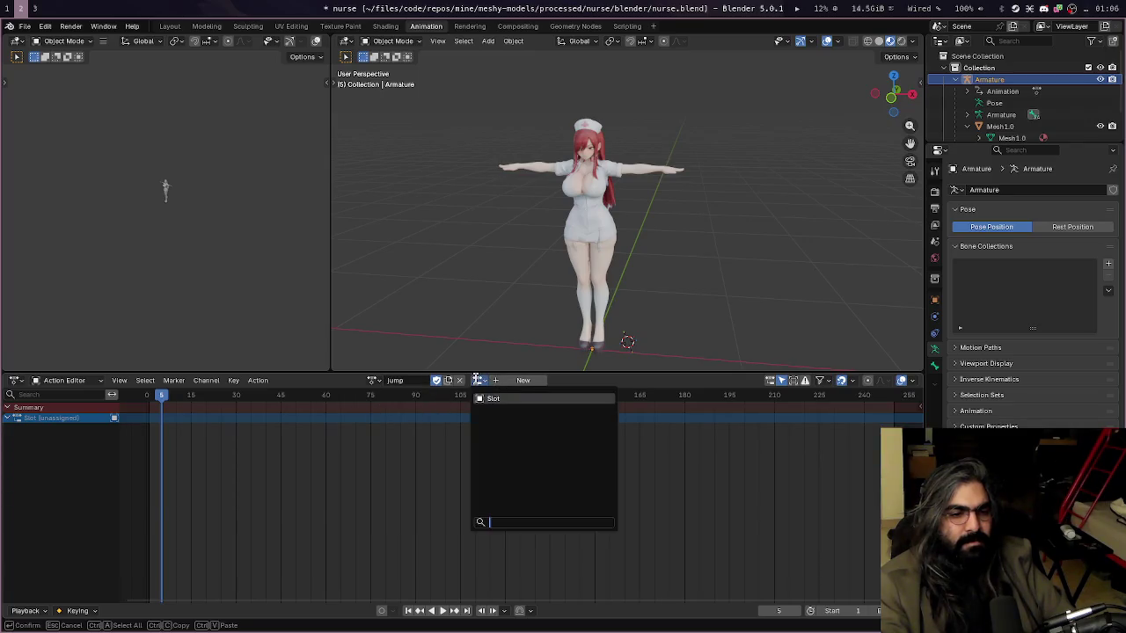
pyautogui.click(492, 400)
pyautogui.moveTo(162, 395); pyautogui.dragTo(197, 395)
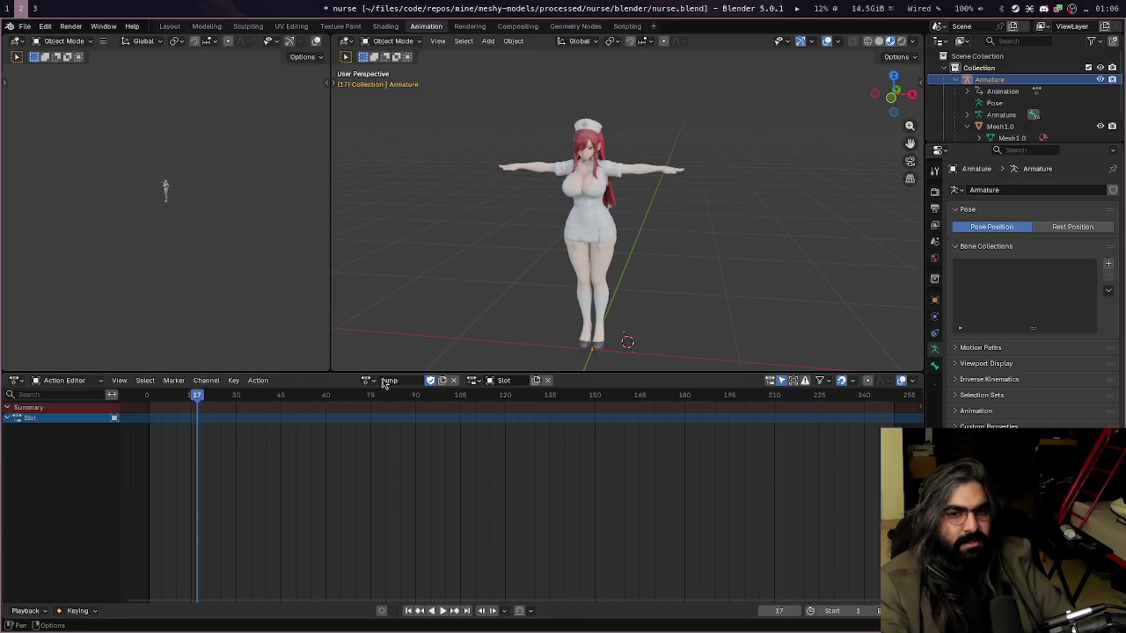
pyautogui.click(1069, 227)
pyautogui.click(1012, 229)
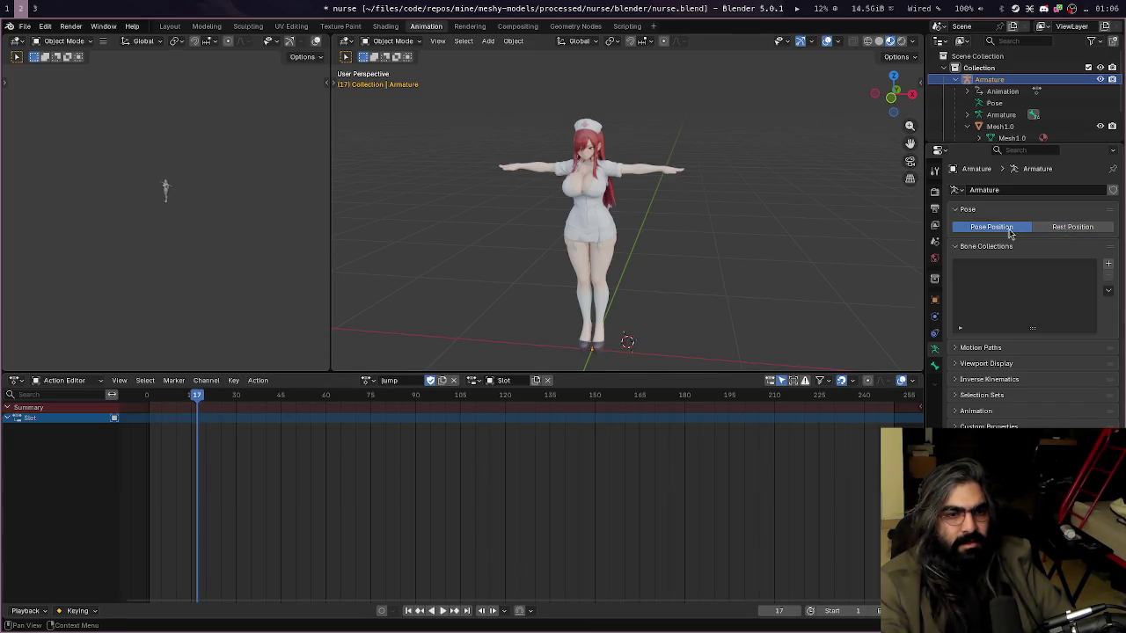
pyautogui.scroll(-3, 1003, 114)
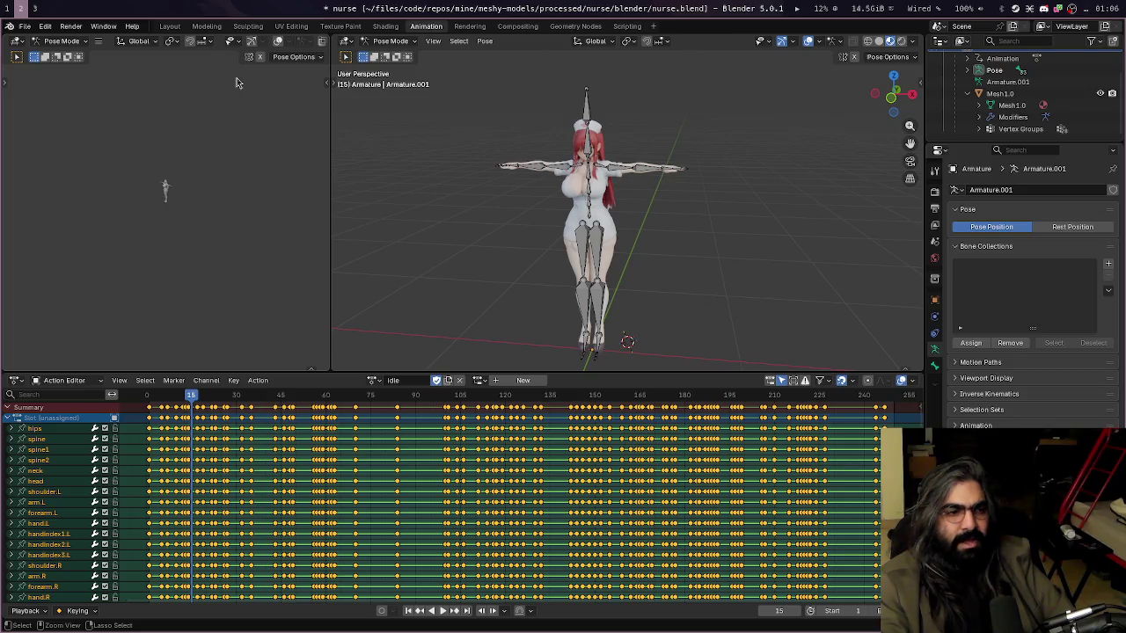
pyautogui.click(25, 26)
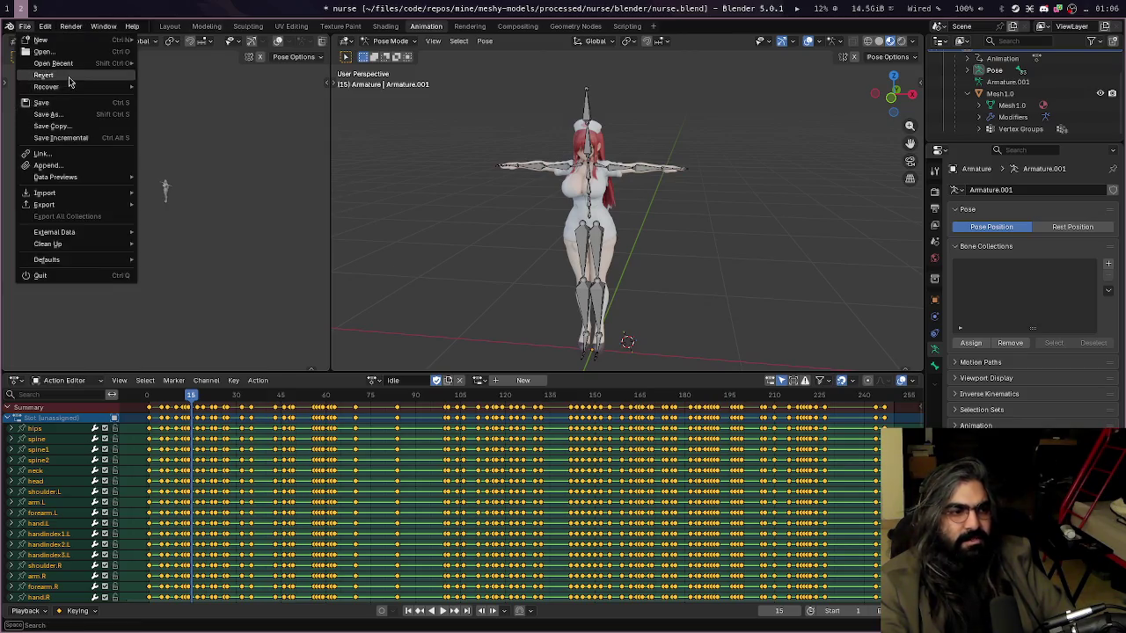
# Revert the nurse file to its last saved state and enlarge the timeline area
pyautogui.click(44, 70)
pyautogui.click(610, 342)
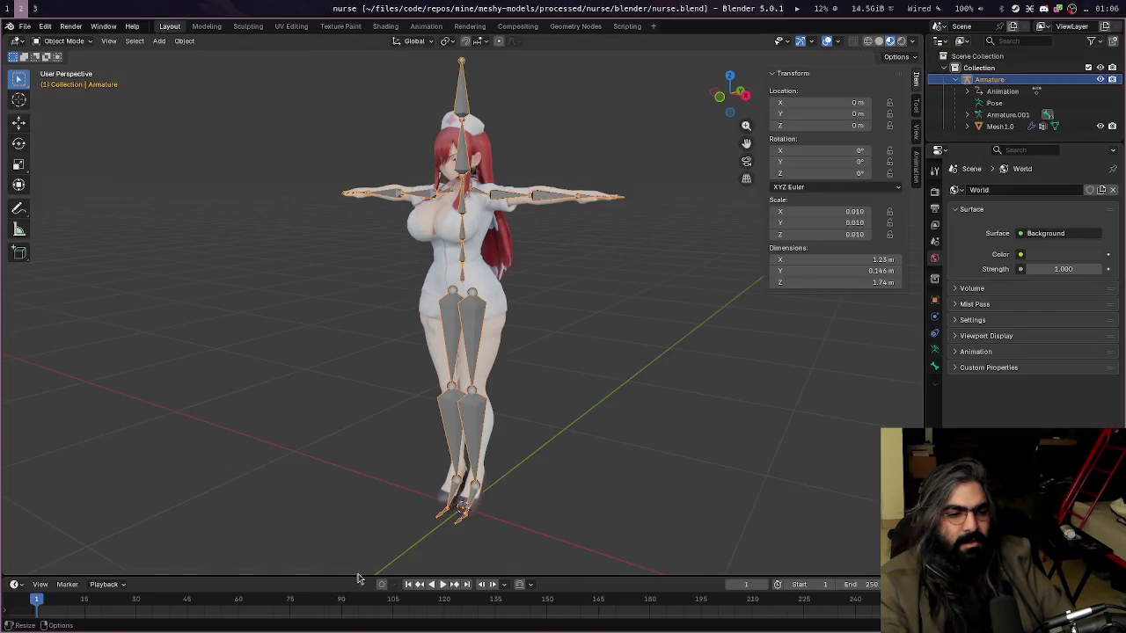
pyautogui.moveTo(358, 579); pyautogui.dragTo(358, 513)
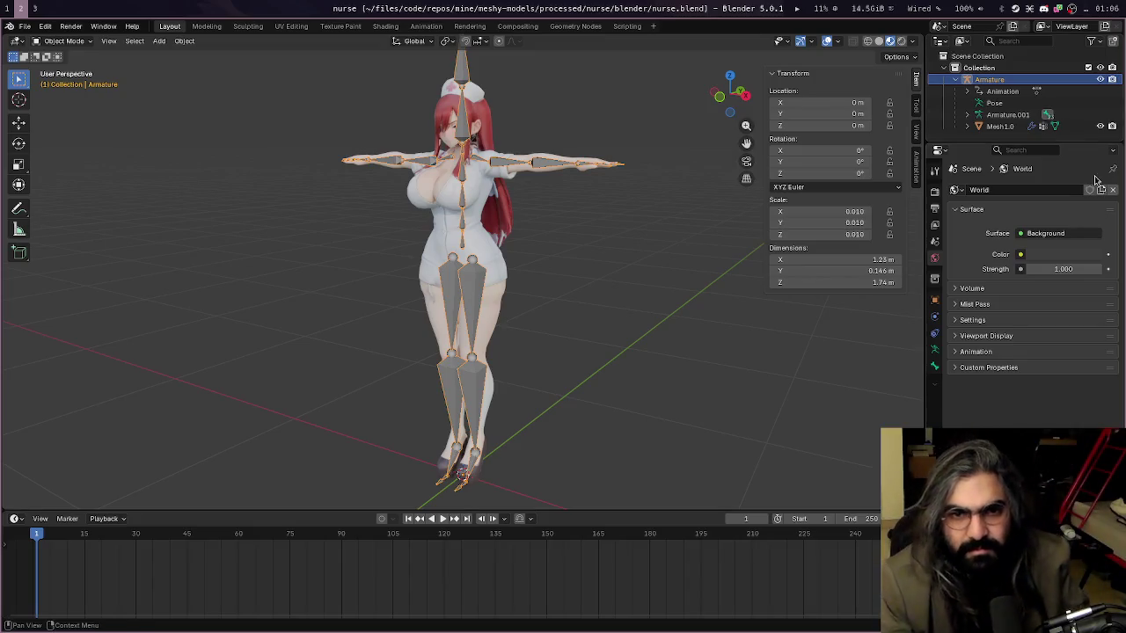
pyautogui.scroll(3, 663, 152)
pyautogui.scroll(-6, 663, 152)
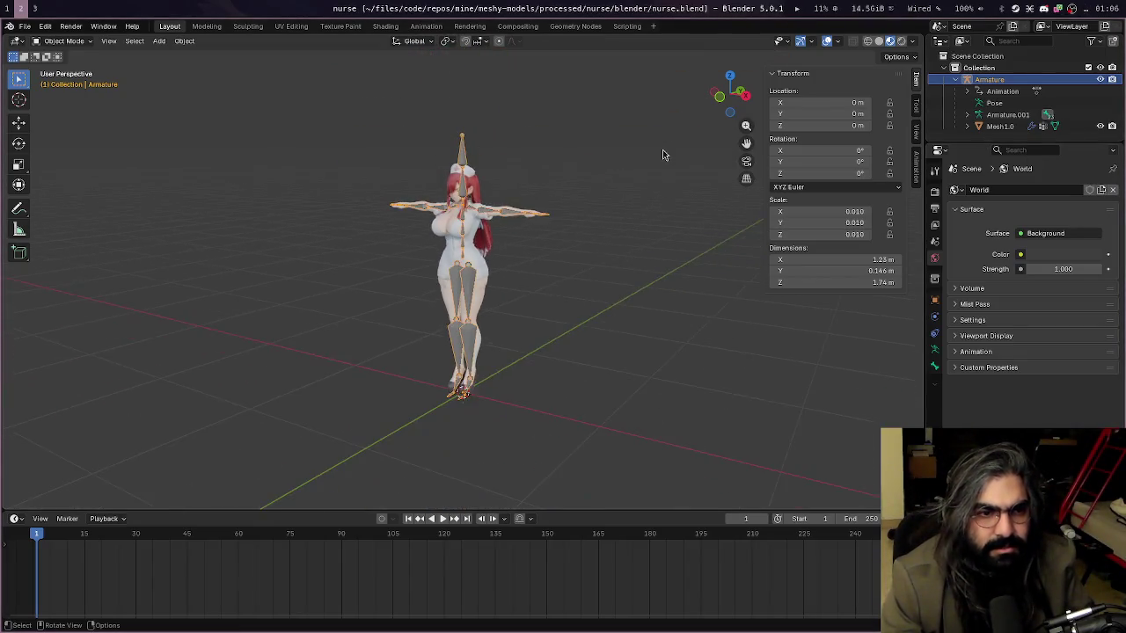
pyautogui.scroll(3, 662, 154)
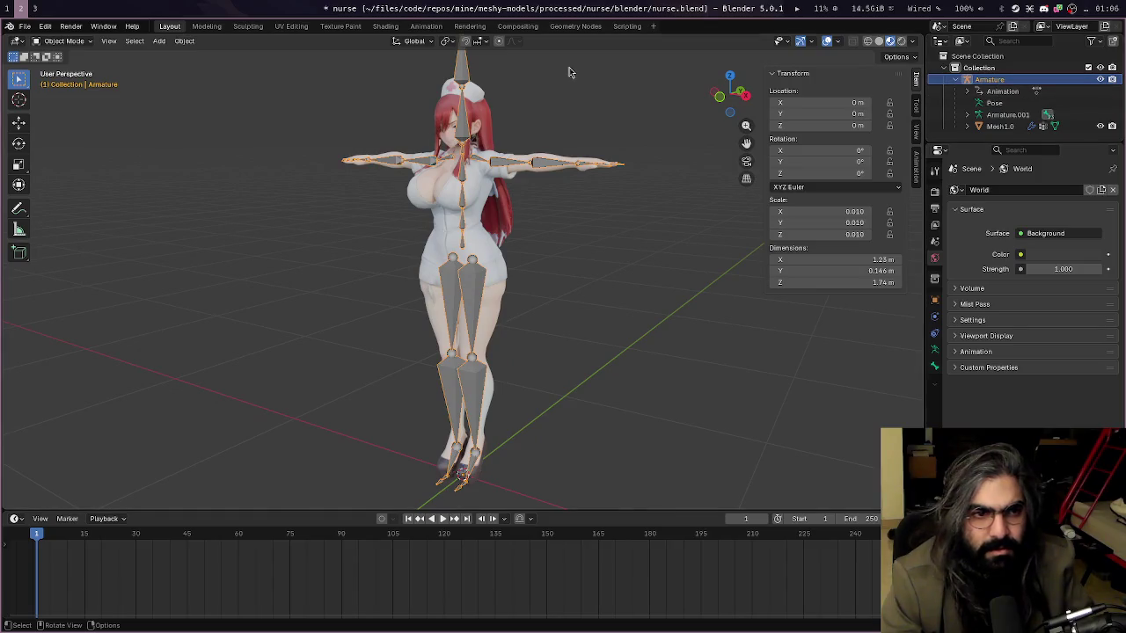
pyautogui.scroll(-1, 308, 194)
pyautogui.scroll(-1, 291, 176)
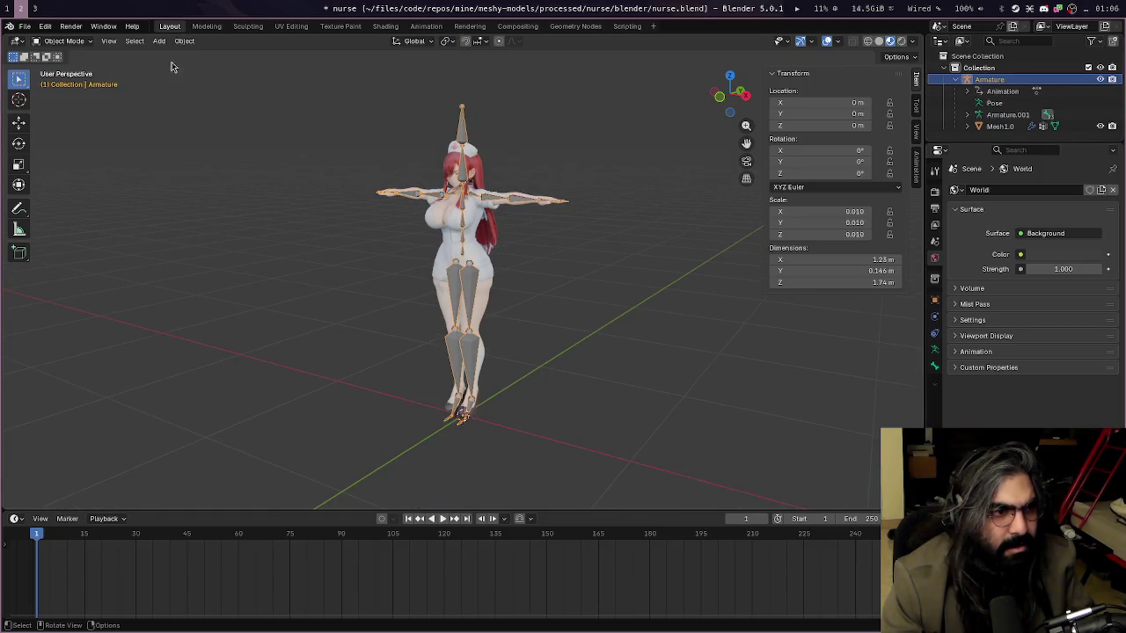
# Bring up the File menu's list of import formats
pyautogui.click(24, 25)
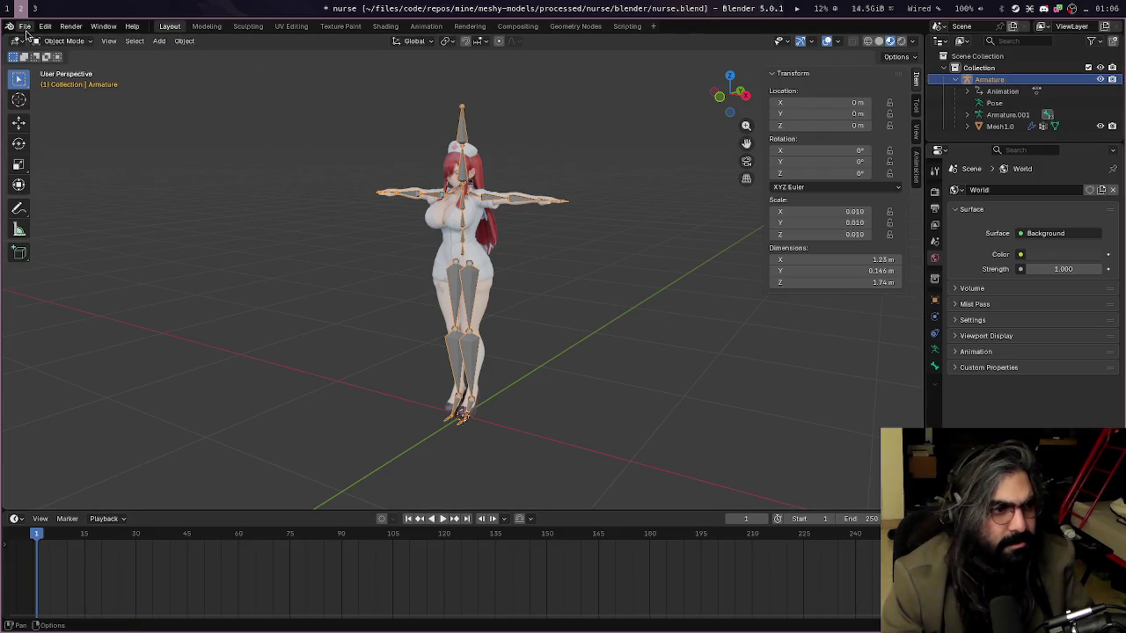
pyautogui.click(25, 25)
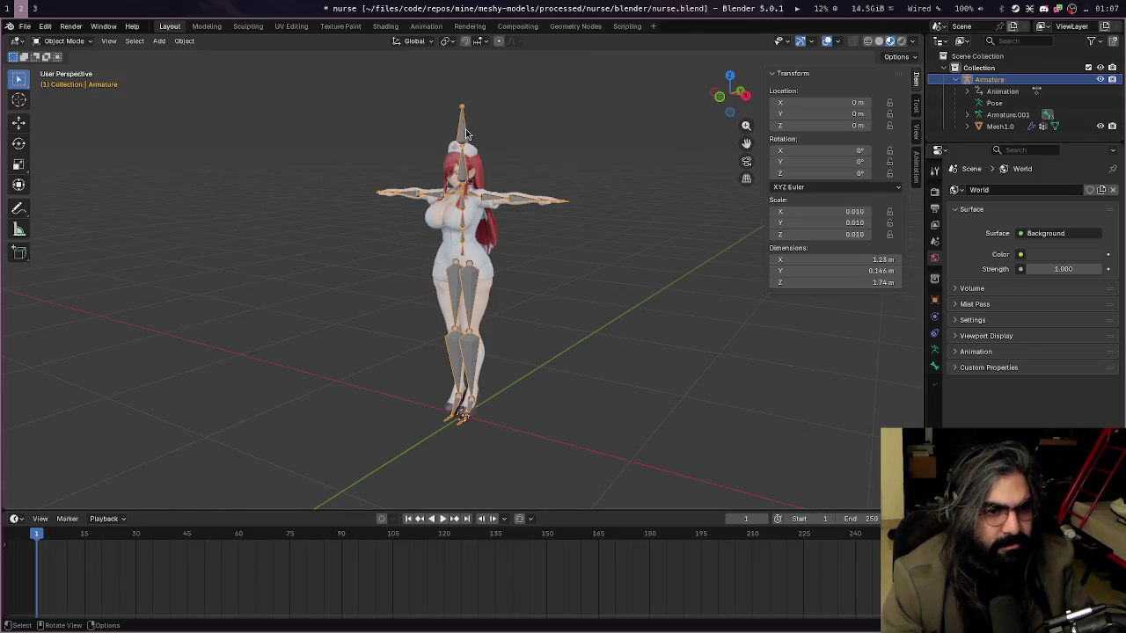
pyautogui.click(25, 25)
pyautogui.moveTo(44, 193)
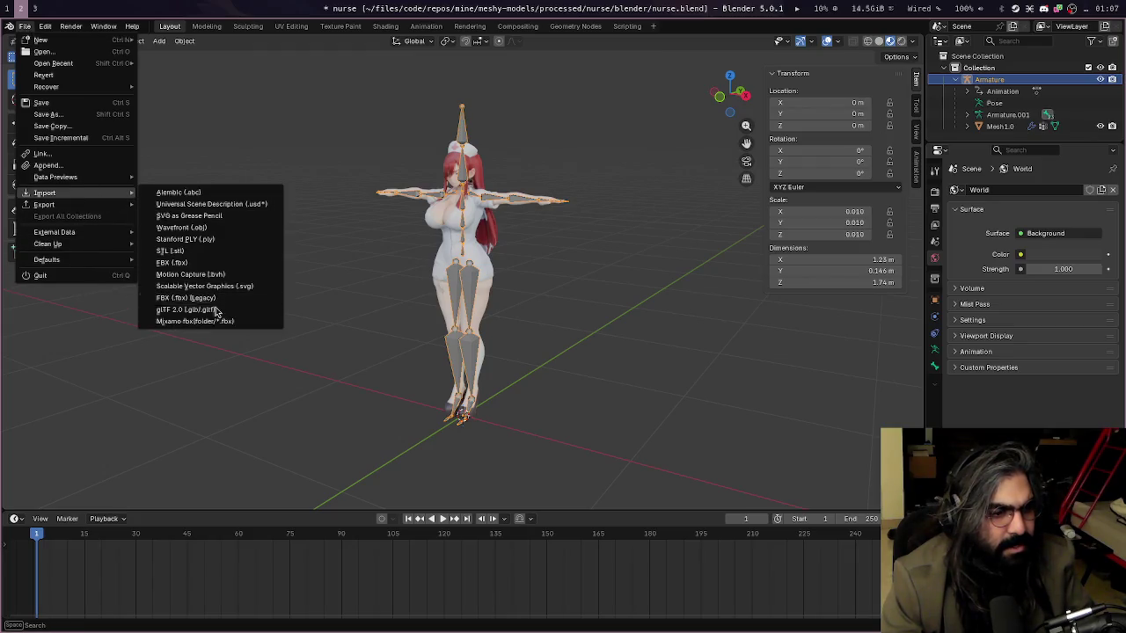
# Start the Mixamo FBX import and select every clip in the female-locomotion-pack folder
pyautogui.click(211, 321)
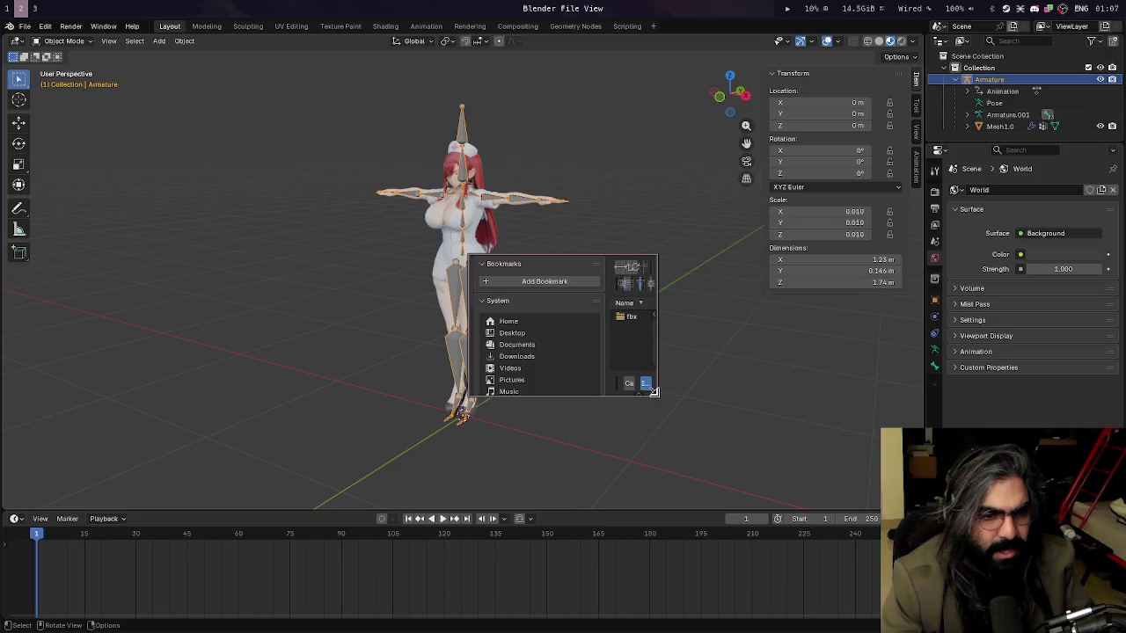
pyautogui.moveTo(654, 391); pyautogui.dragTo(1026, 572)
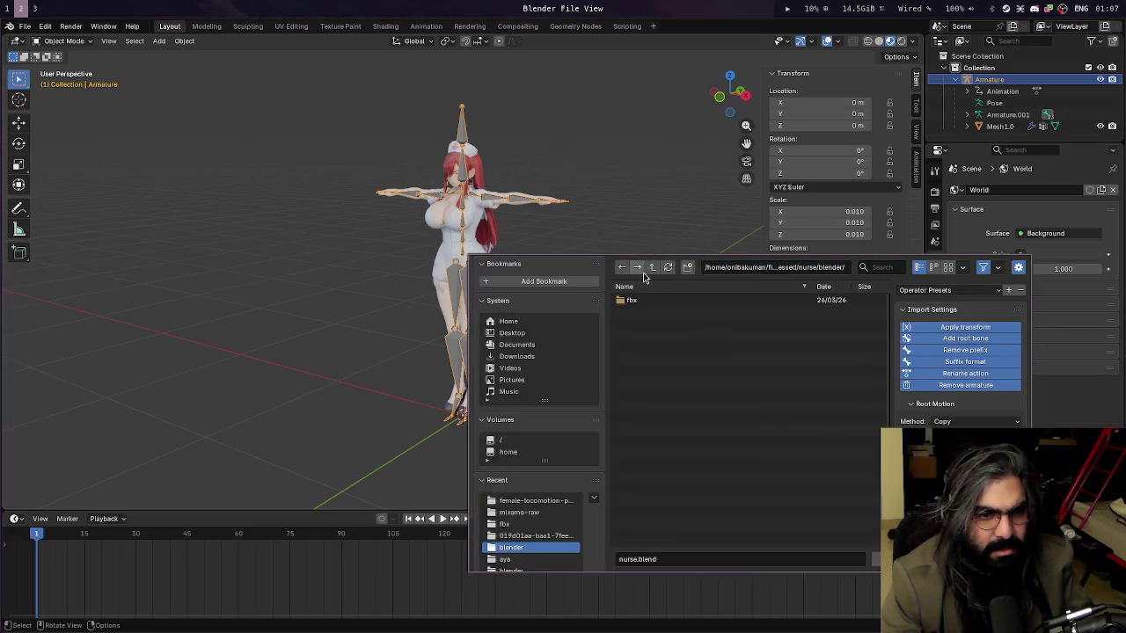
pyautogui.click(654, 270)
pyautogui.click(655, 273)
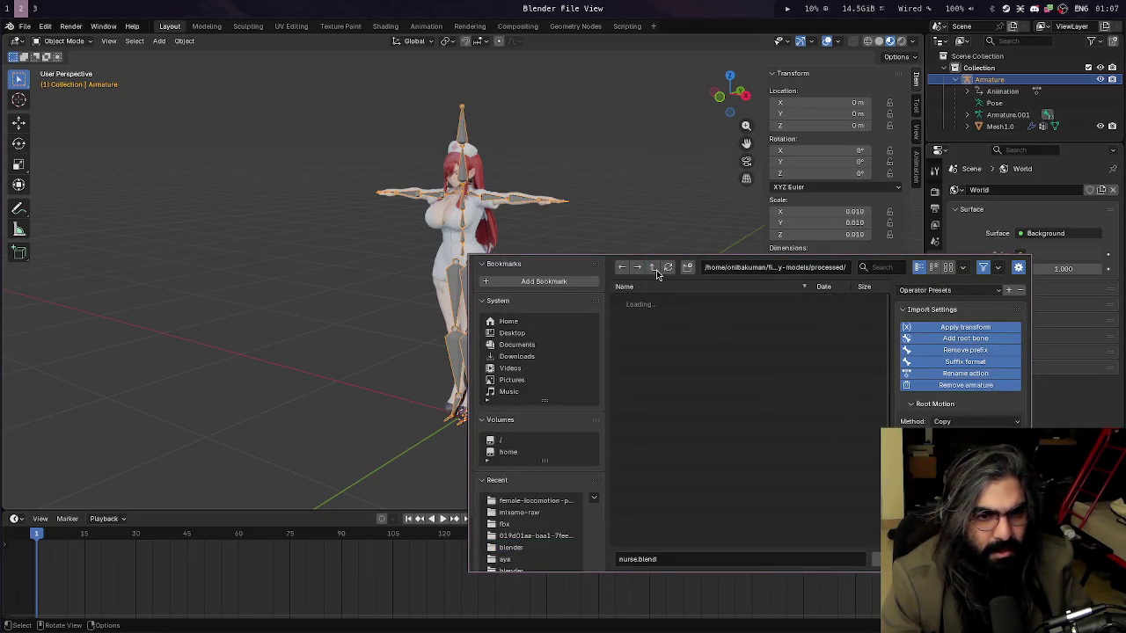
pyautogui.doubleClick(676, 307)
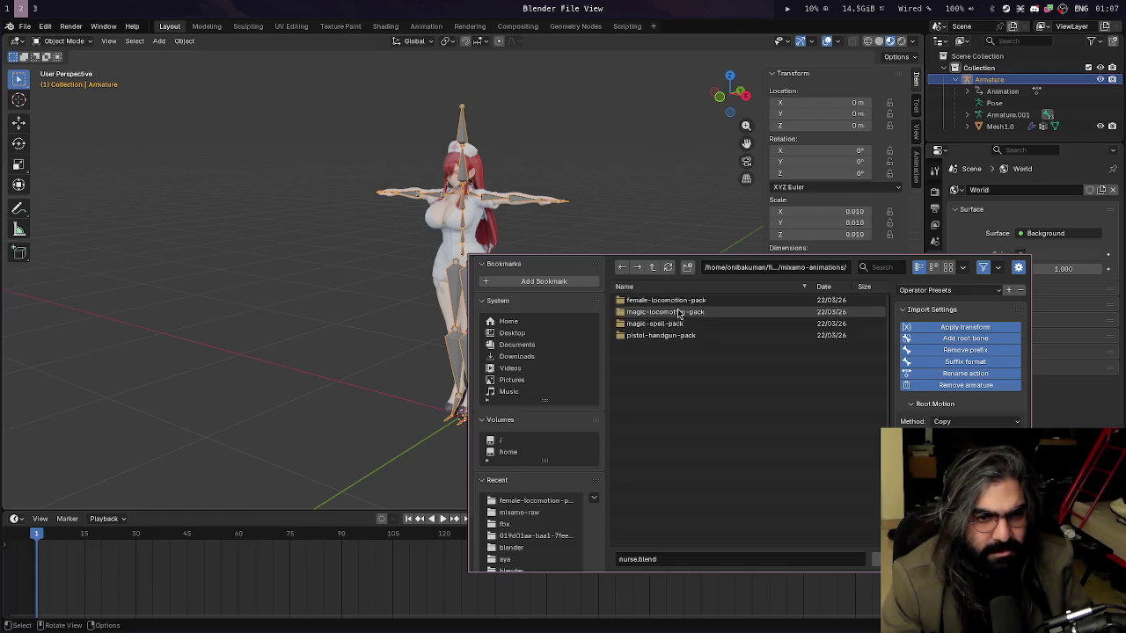
pyautogui.press('a')
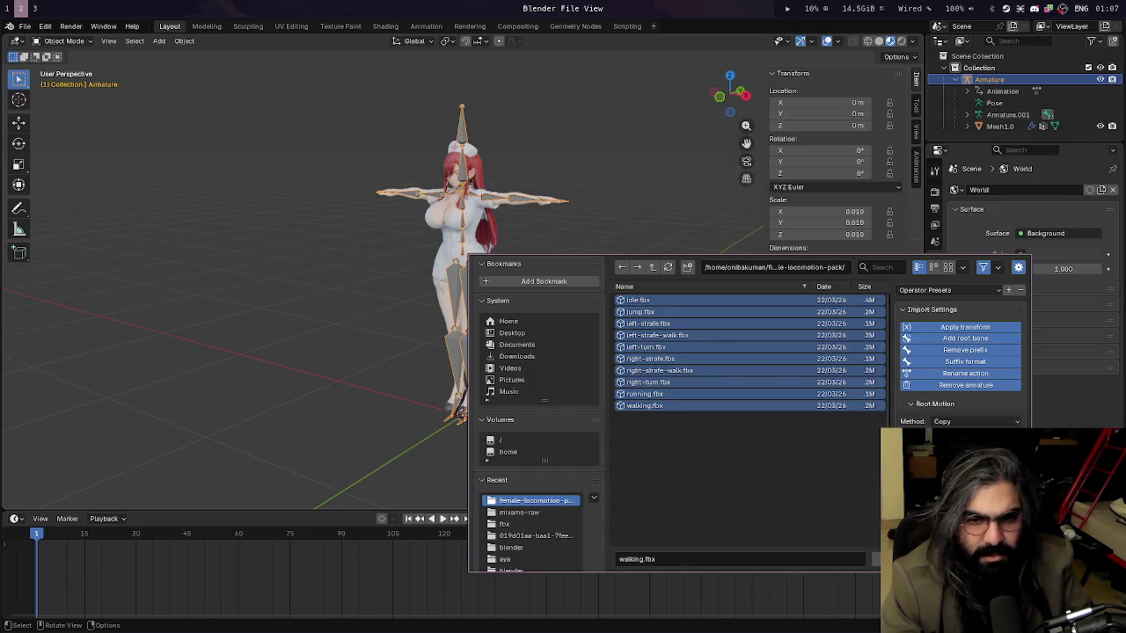
# Review the import options, set Root Motion method to Copy, and import the clips
pyautogui.scroll(-3, 961, 352)
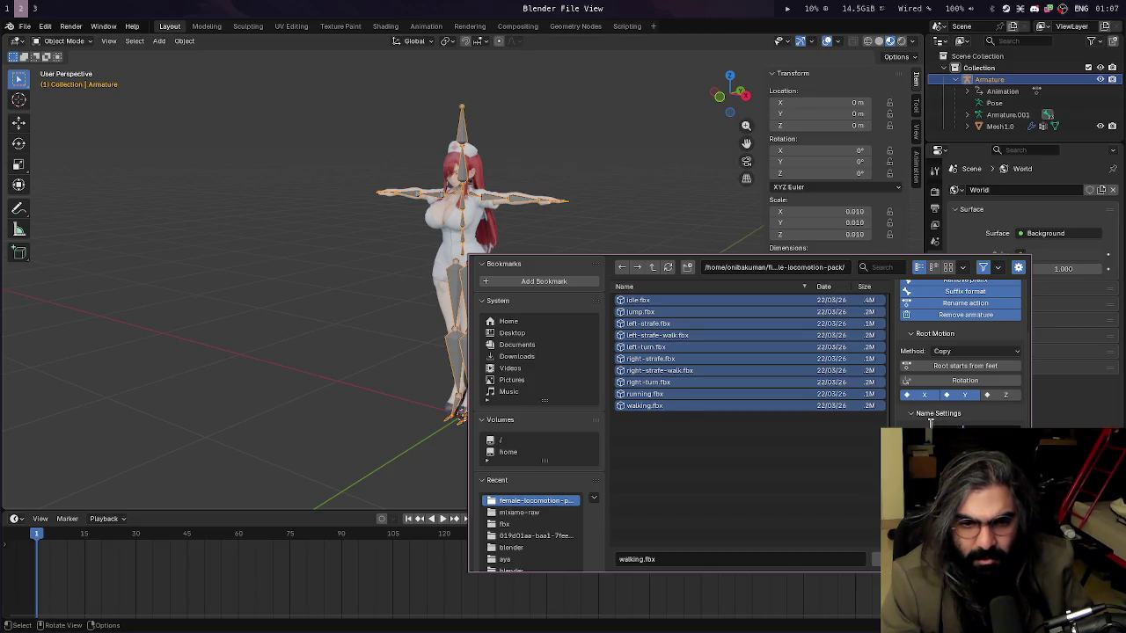
pyautogui.scroll(1, 962, 352)
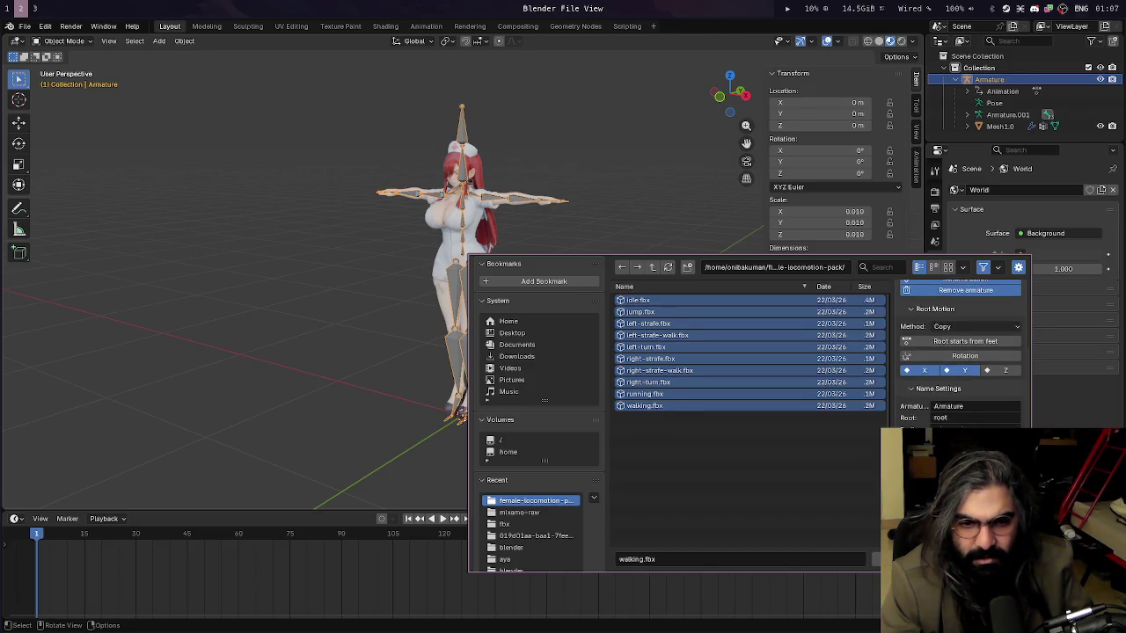
pyautogui.scroll(1, 962, 352)
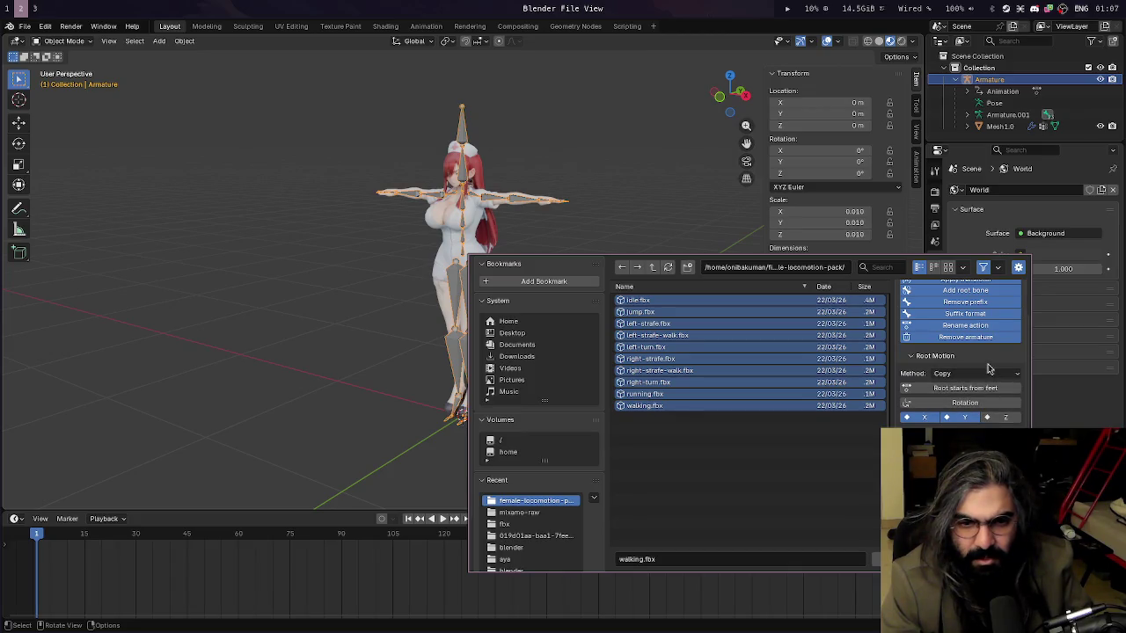
pyautogui.scroll(1, 988, 368)
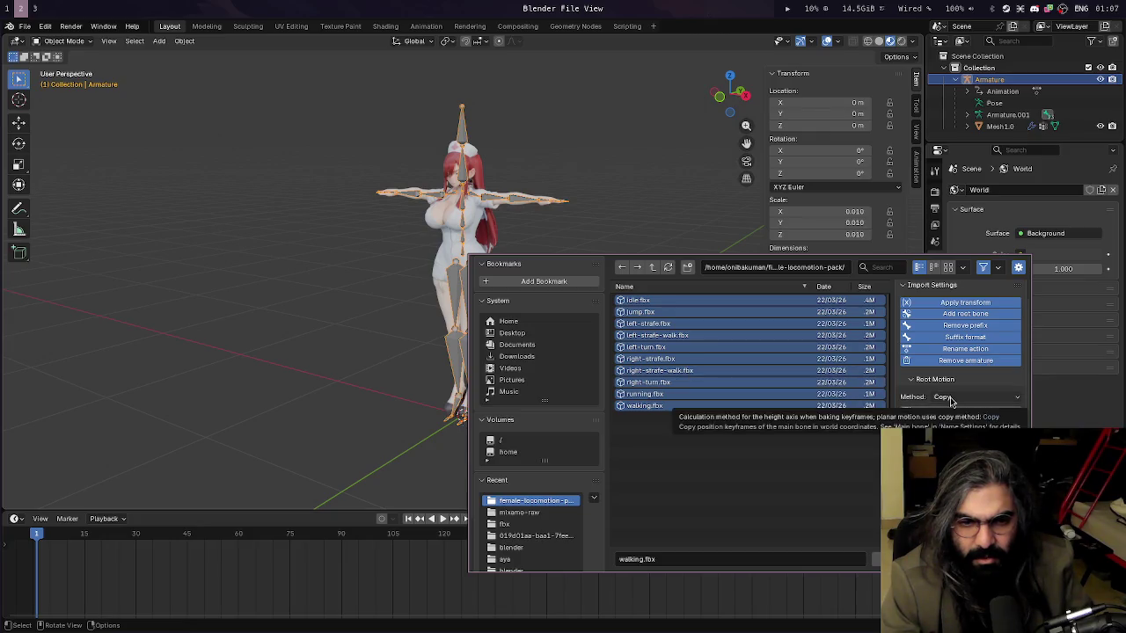
pyautogui.click(950, 400)
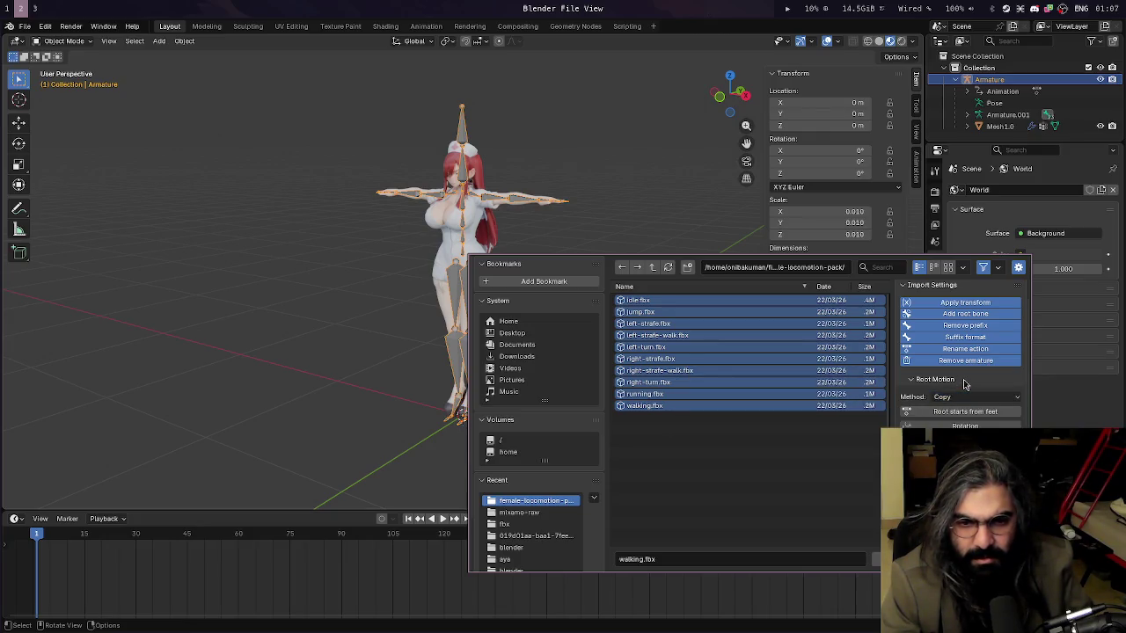
pyautogui.scroll(1, 973, 391)
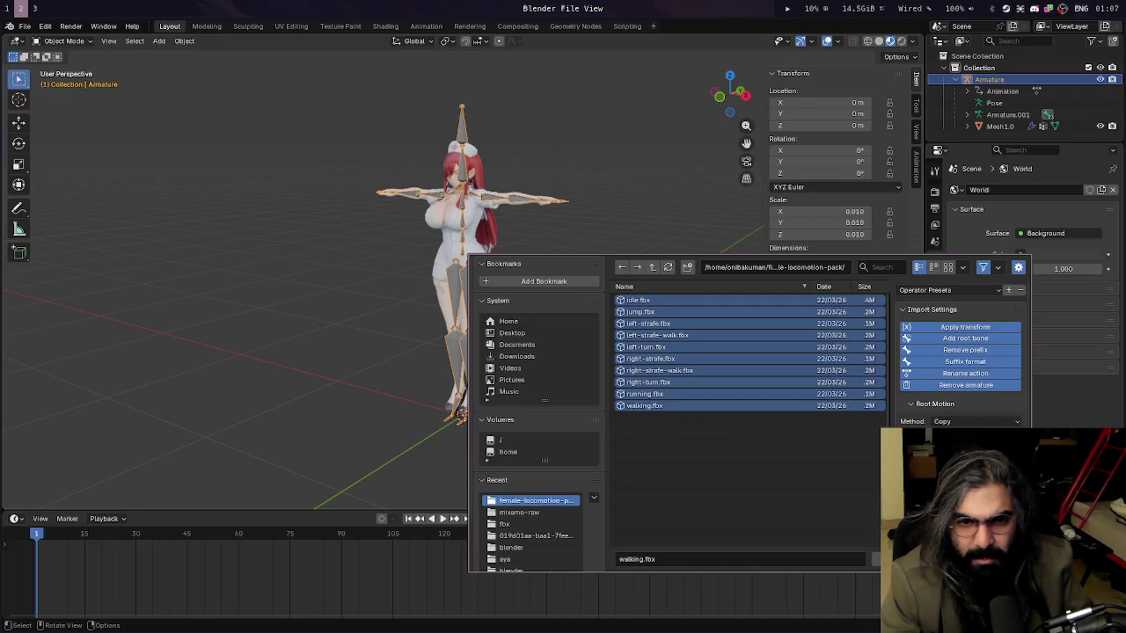
pyautogui.press('Return')
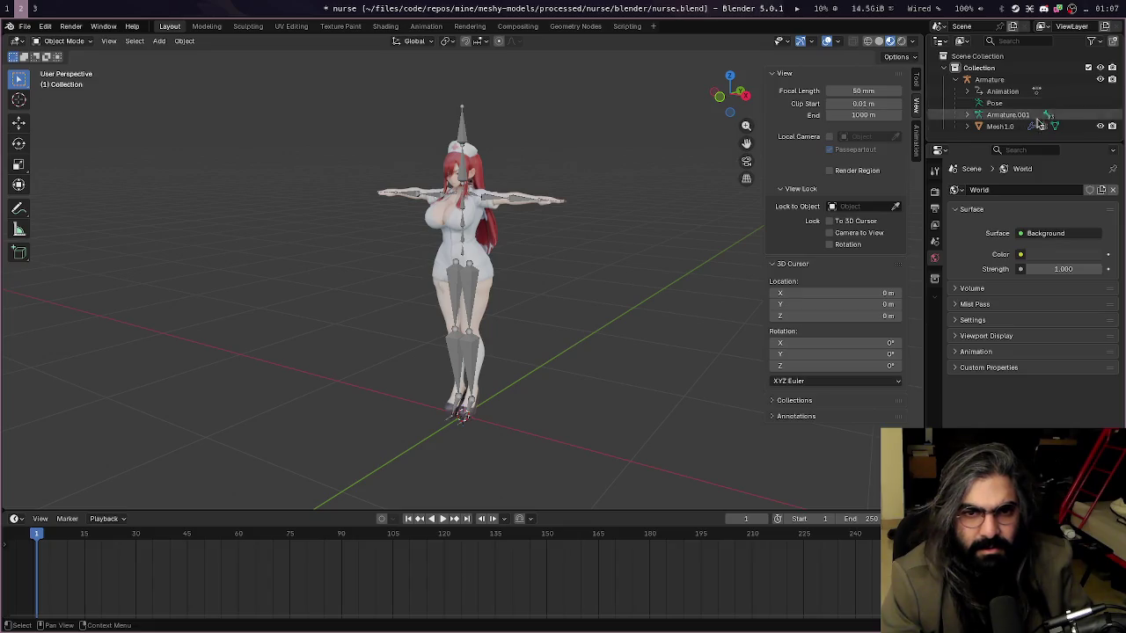
# Check Armature.001, then compare the Armature's 0.010 scale against Mesh1.0's 1.000 scale
pyautogui.click(968, 116)
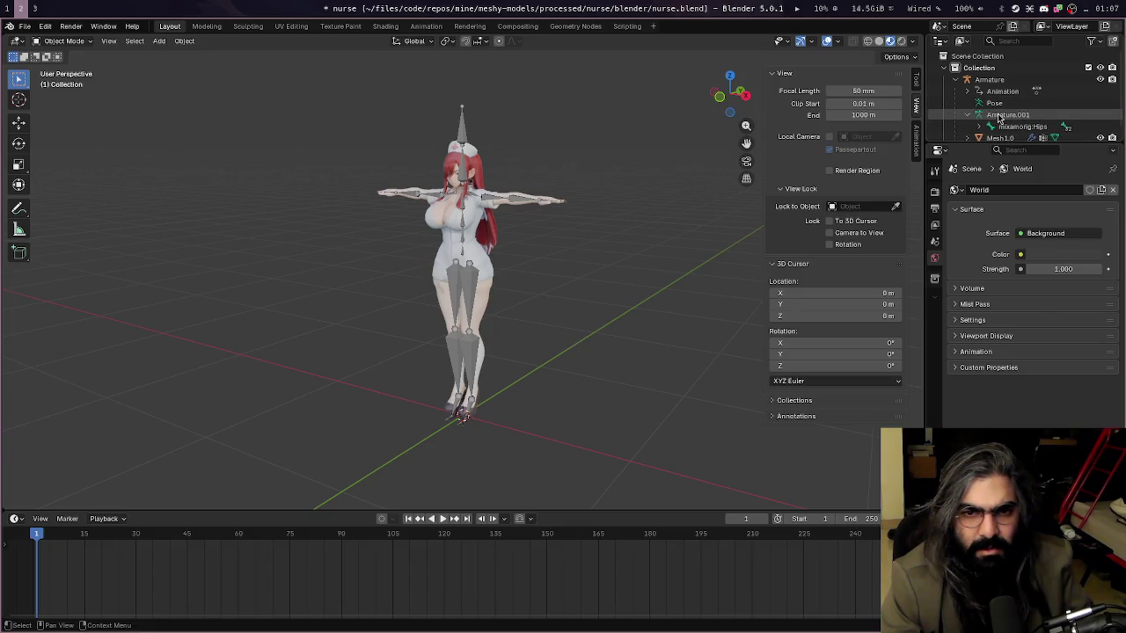
pyautogui.click(967, 115)
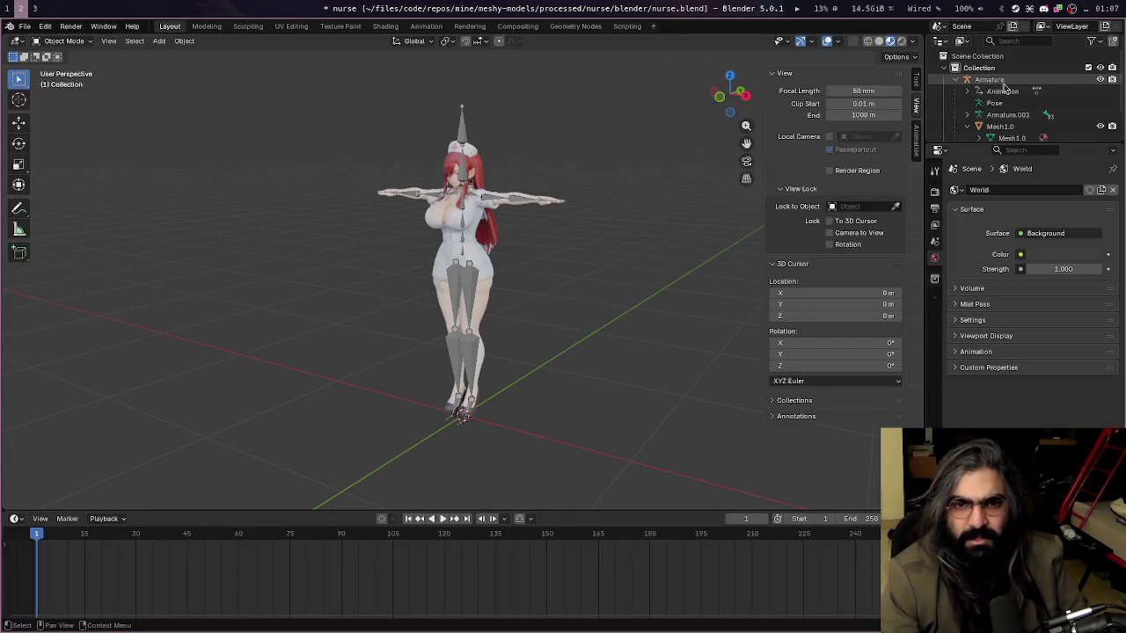
pyautogui.click(1004, 84)
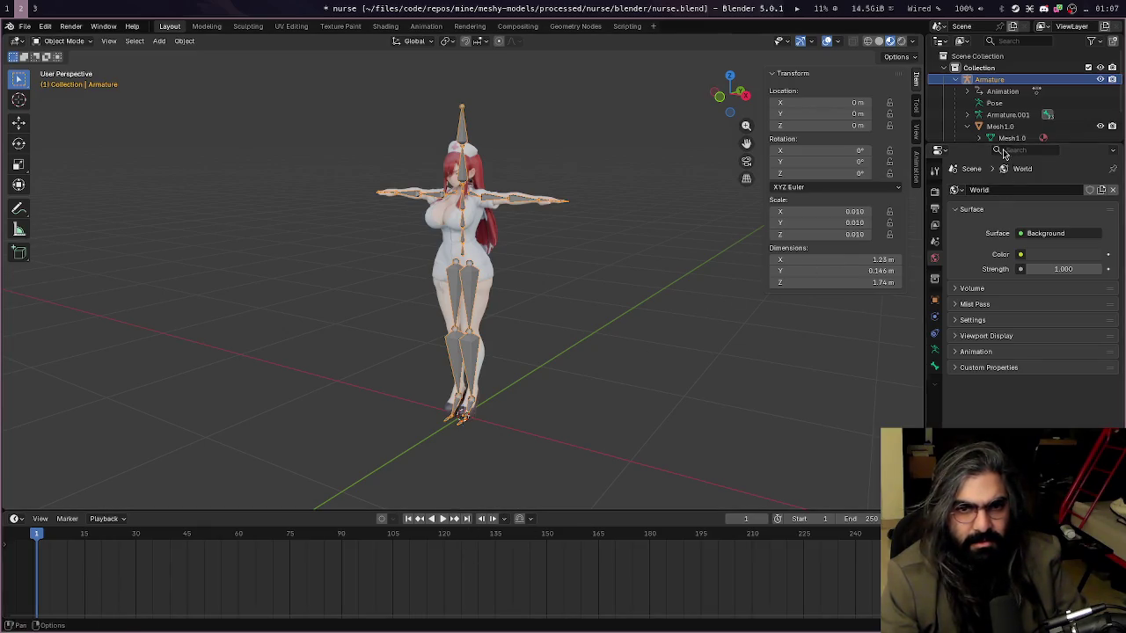
pyautogui.click(1003, 127)
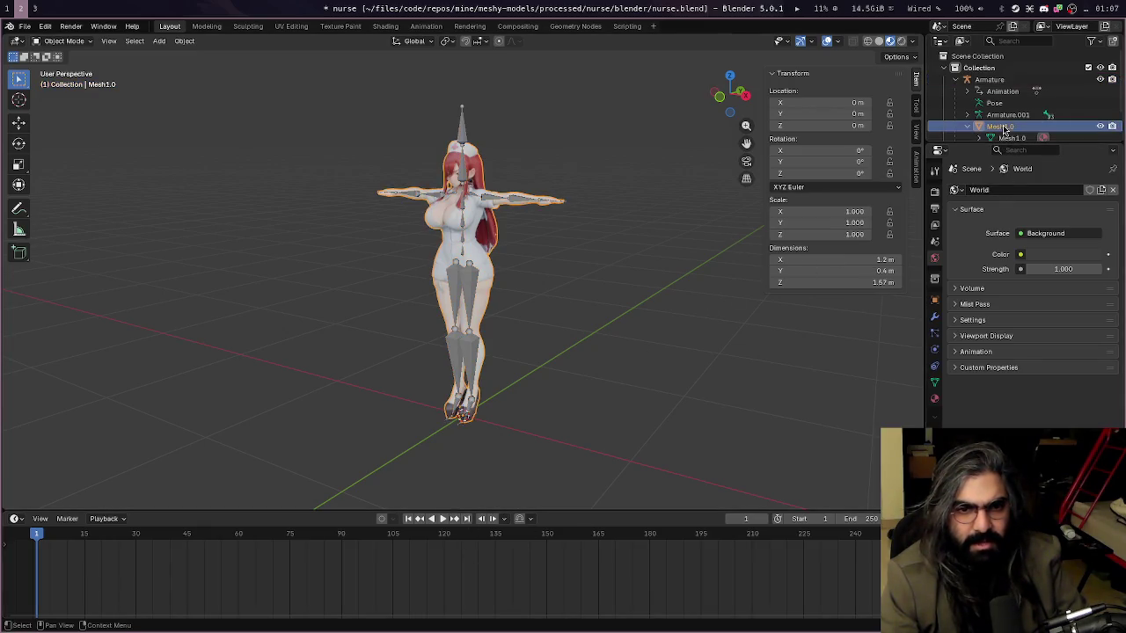
pyautogui.click(989, 79)
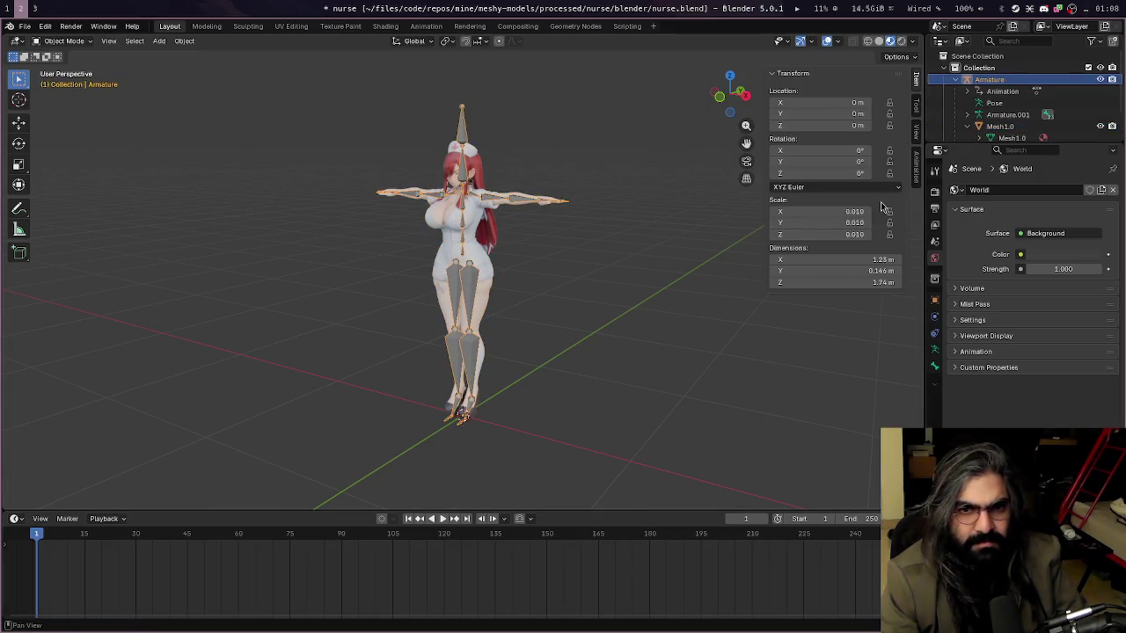
# Try applying the armature transform, undo it, and save nurse.blend
pyautogui.hotkey('ctrl', 'a')
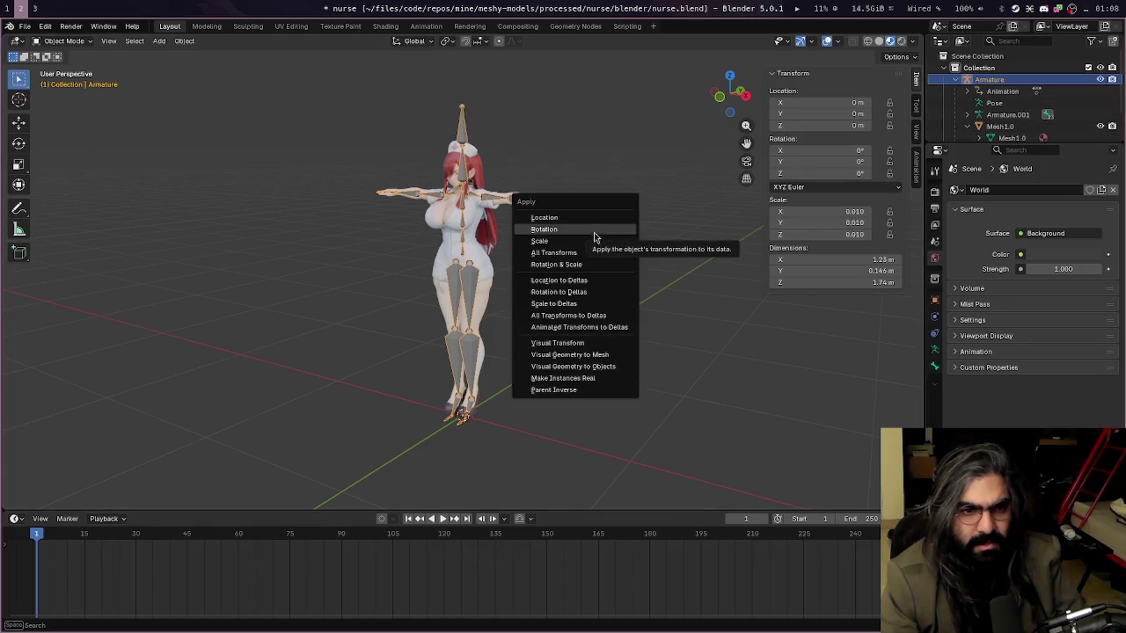
pyautogui.click(573, 252)
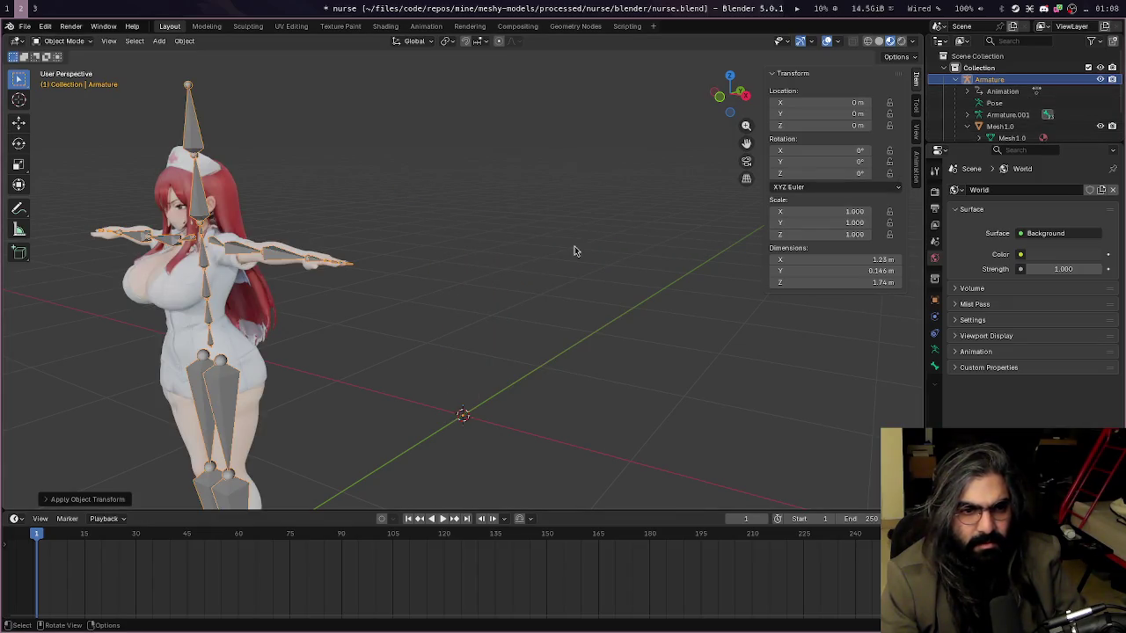
pyautogui.hotkey('ctrl', 'a')
pyautogui.press('Escape')
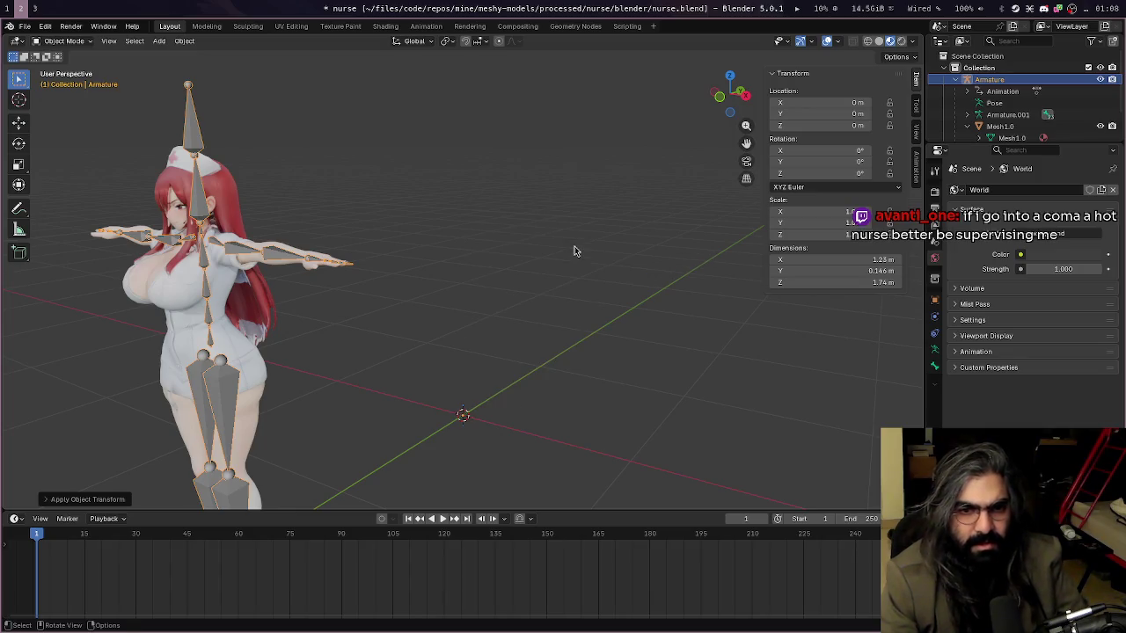
pyautogui.hotkey('ctrl', 'z')
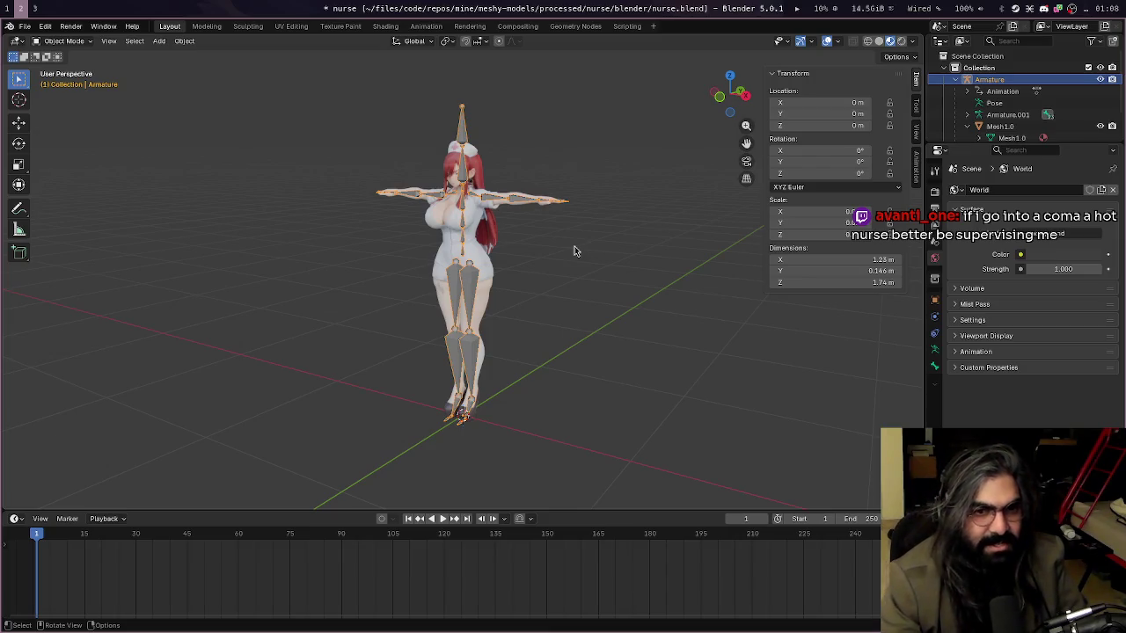
pyautogui.hotkey('ctrl', 's')
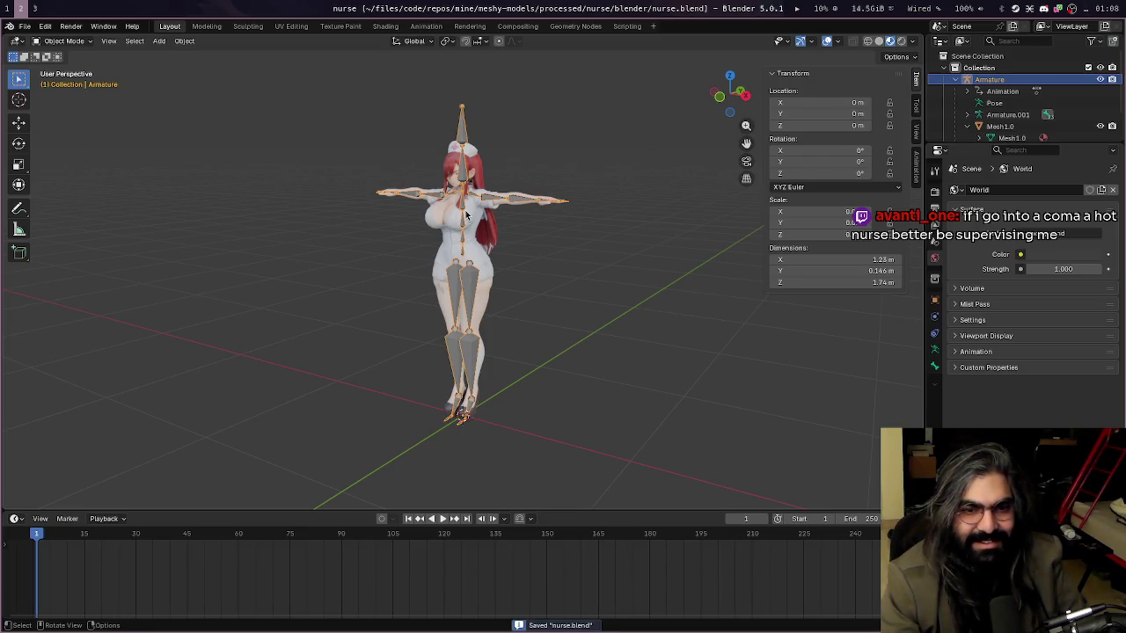
# Apply the armature's scale so it reads 1.000, then try and undo origin-to-geometry
pyautogui.hotkey('ctrl', 'a')
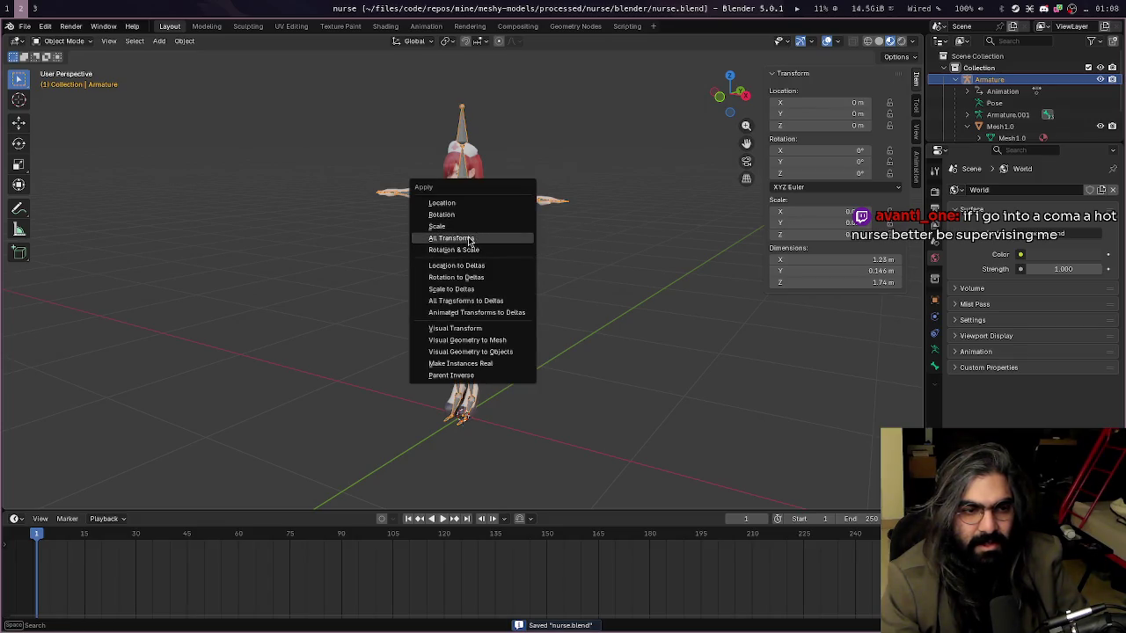
pyautogui.click(469, 232)
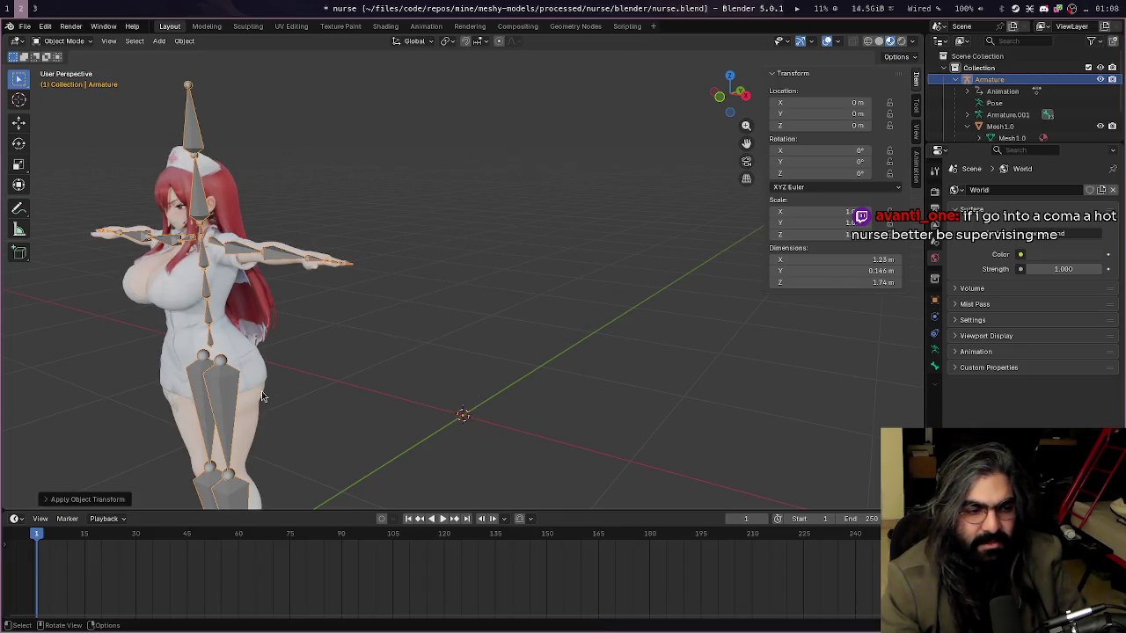
pyautogui.moveTo(339, 349); pyautogui.dragTo(394, 406, button='middle')
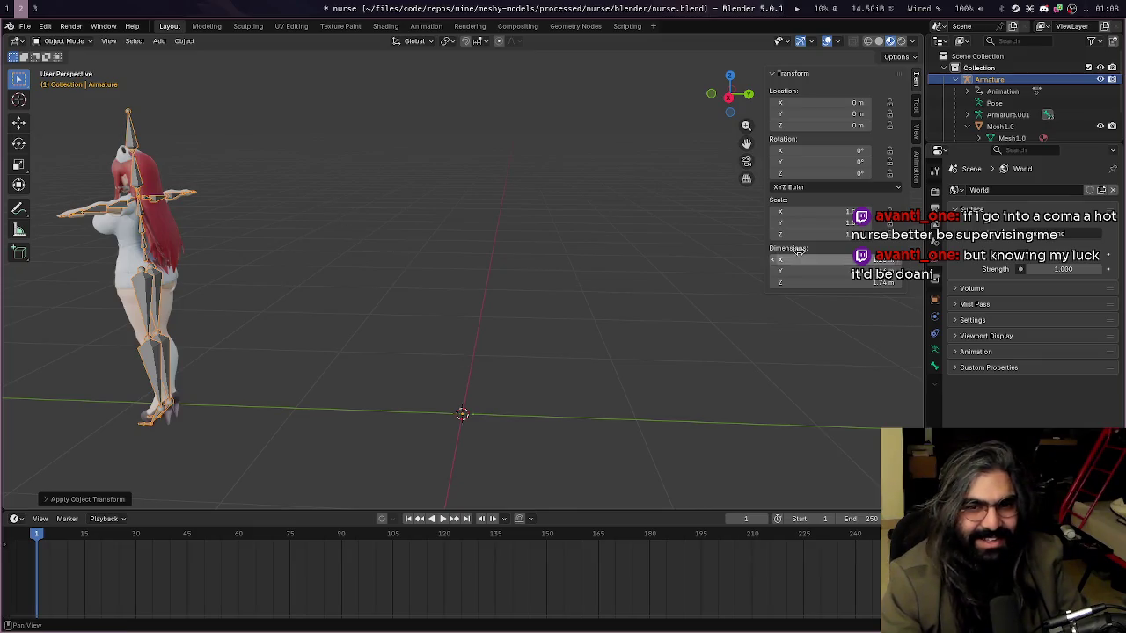
pyautogui.rightClick(241, 236)
pyautogui.moveTo(166, 234)
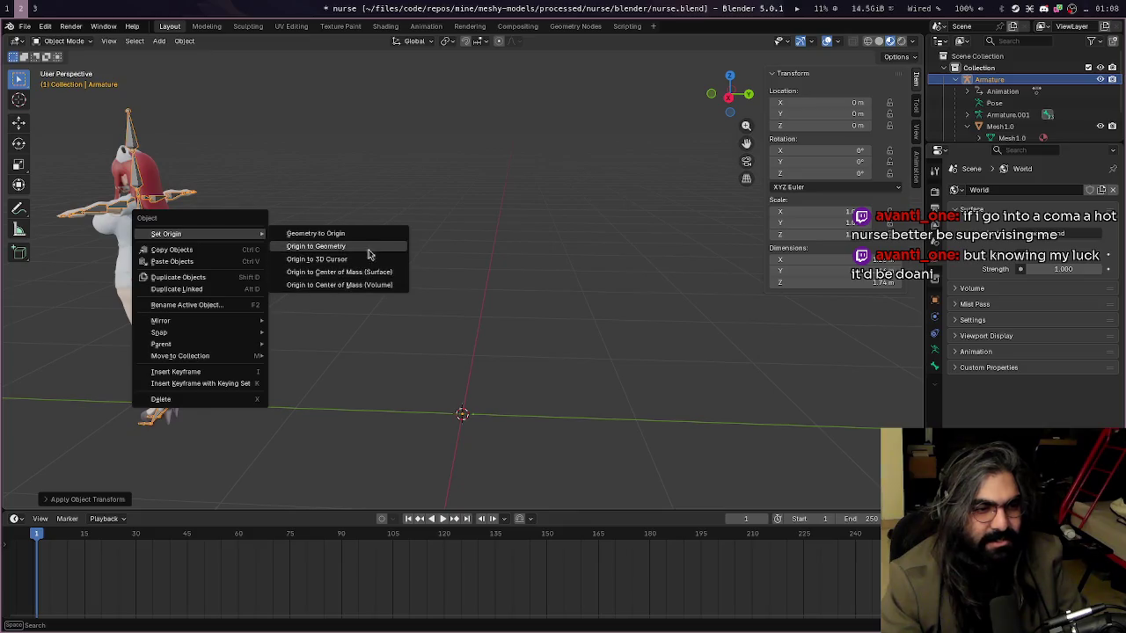
pyautogui.click(365, 239)
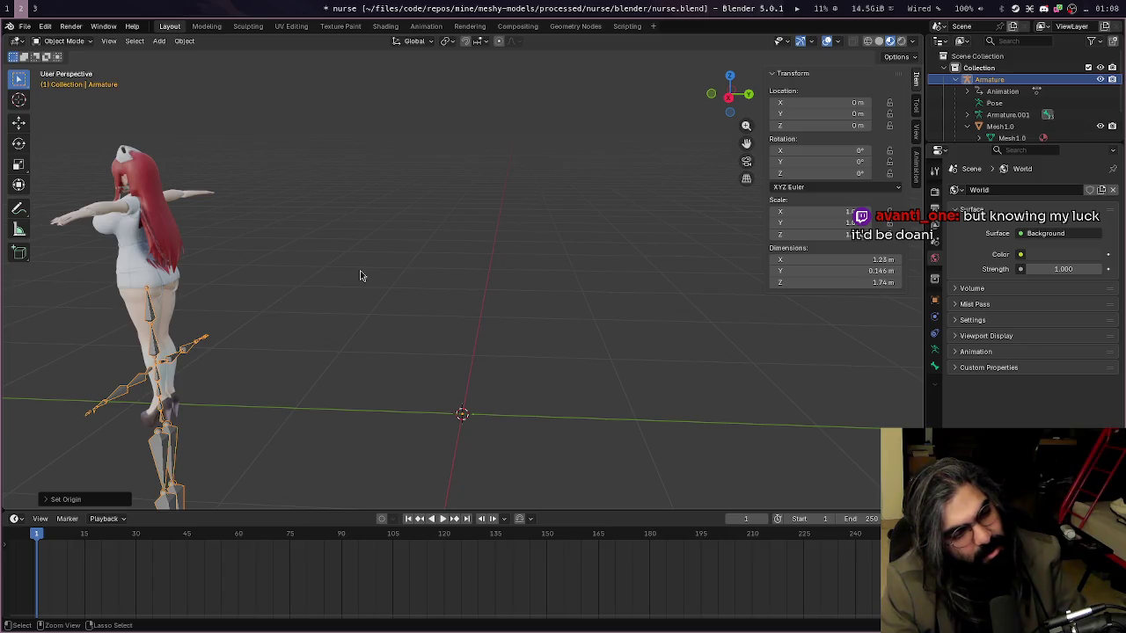
pyautogui.hotkey('ctrl', 'z')
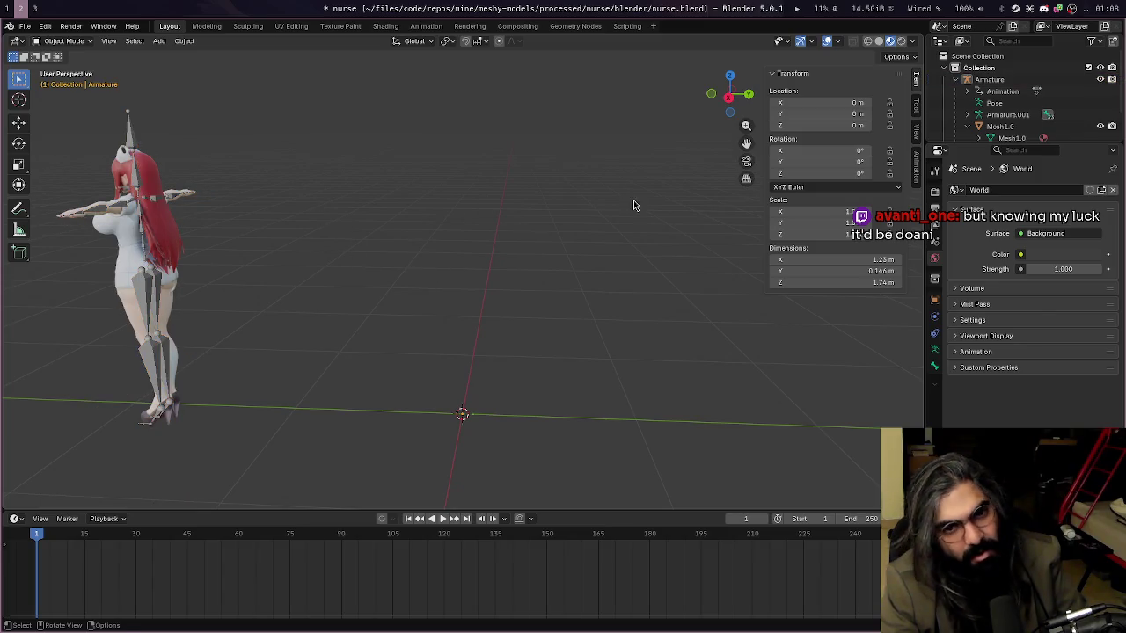
pyautogui.scroll(-2, 1030, 117)
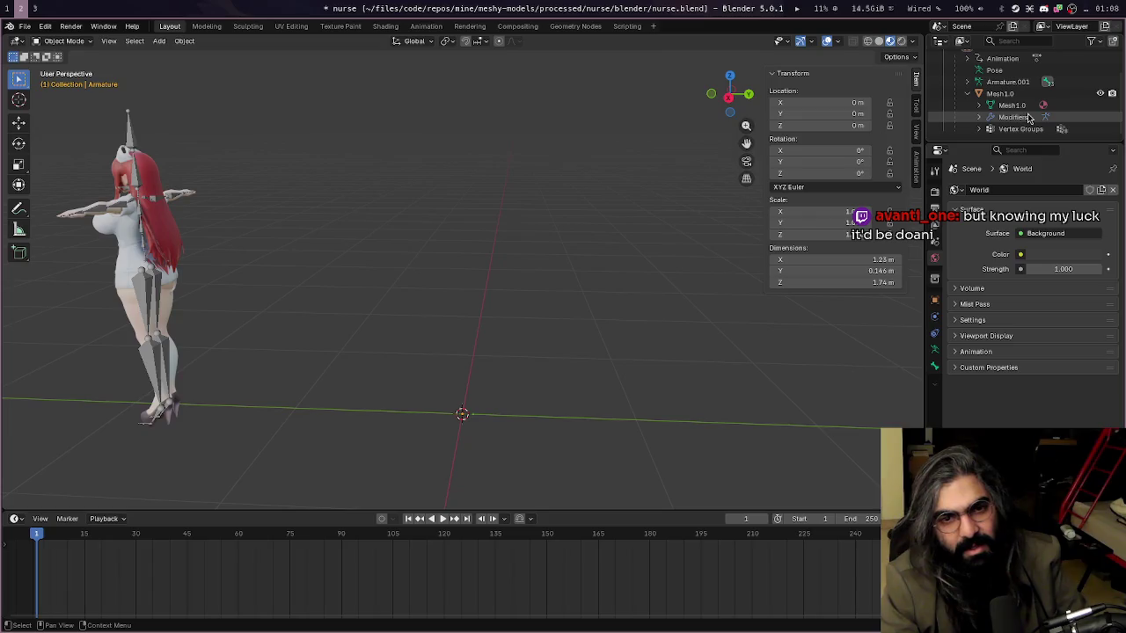
pyautogui.scroll(3, 1012, 108)
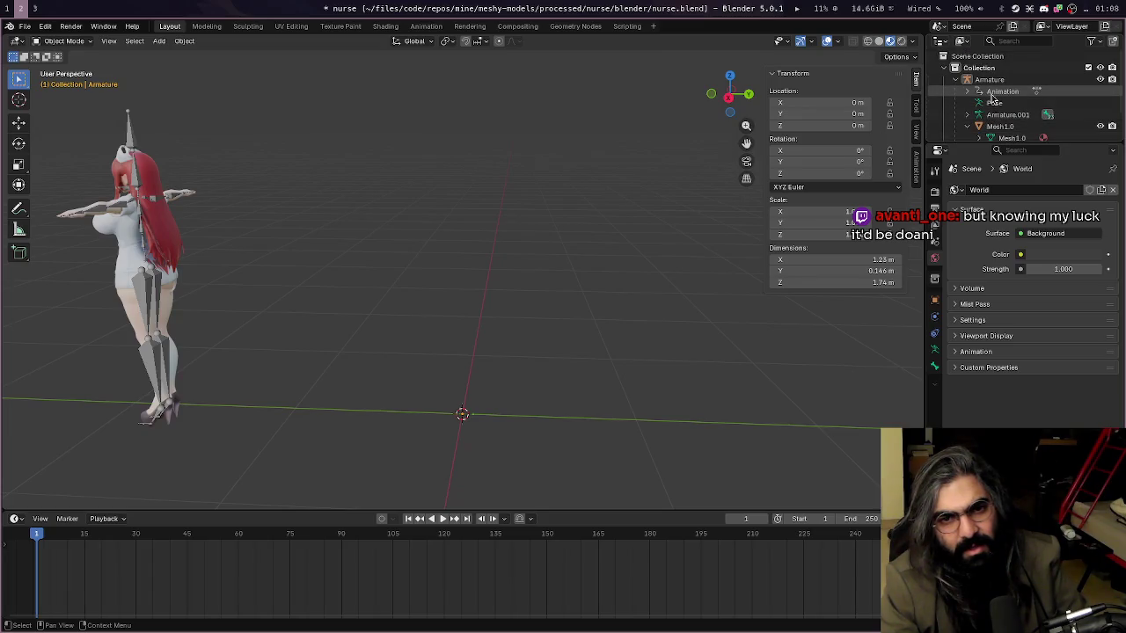
# Select the Armature.001 rig, test a move, and inspect its mixamorig:Hips bone hierarchy
pyautogui.click(994, 103)
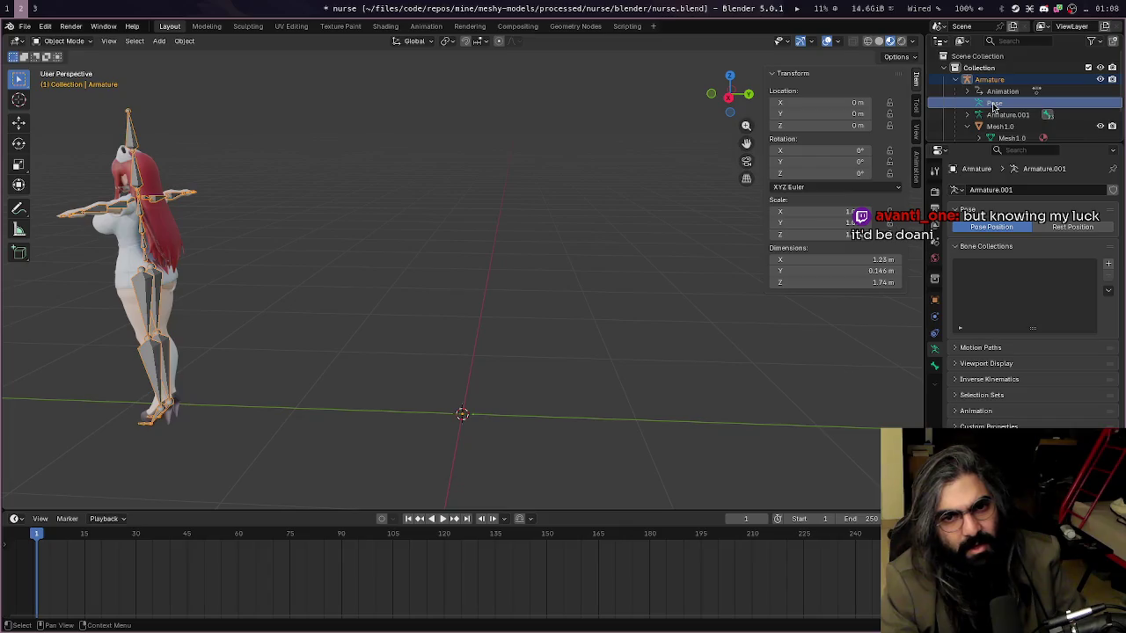
pyautogui.click(1003, 115)
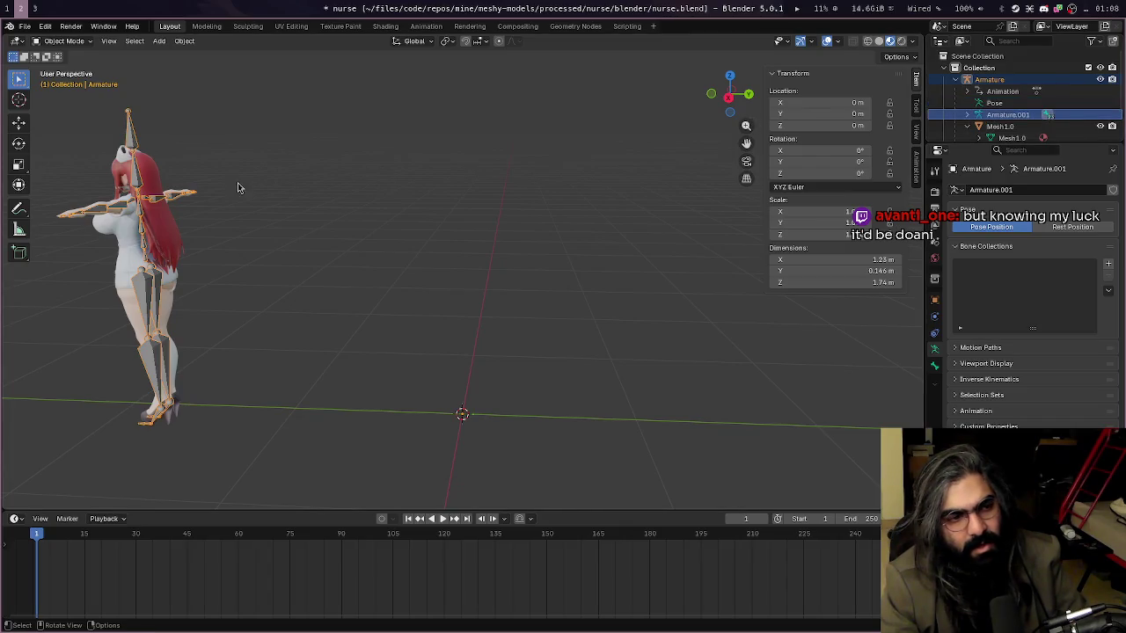
pyautogui.press('g')
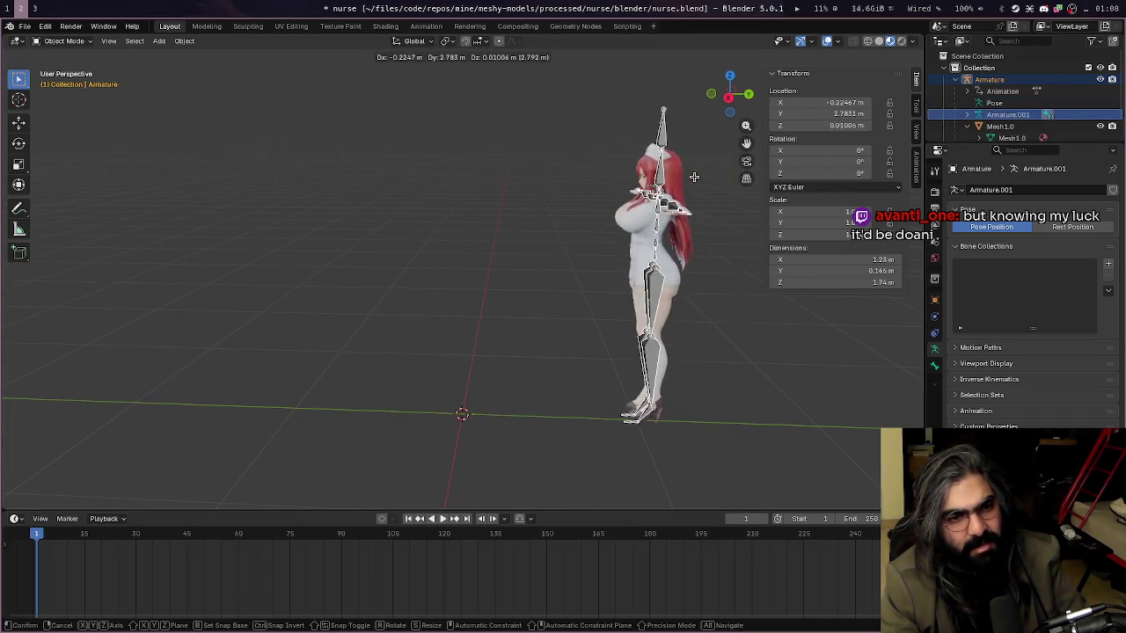
pyautogui.press('Escape')
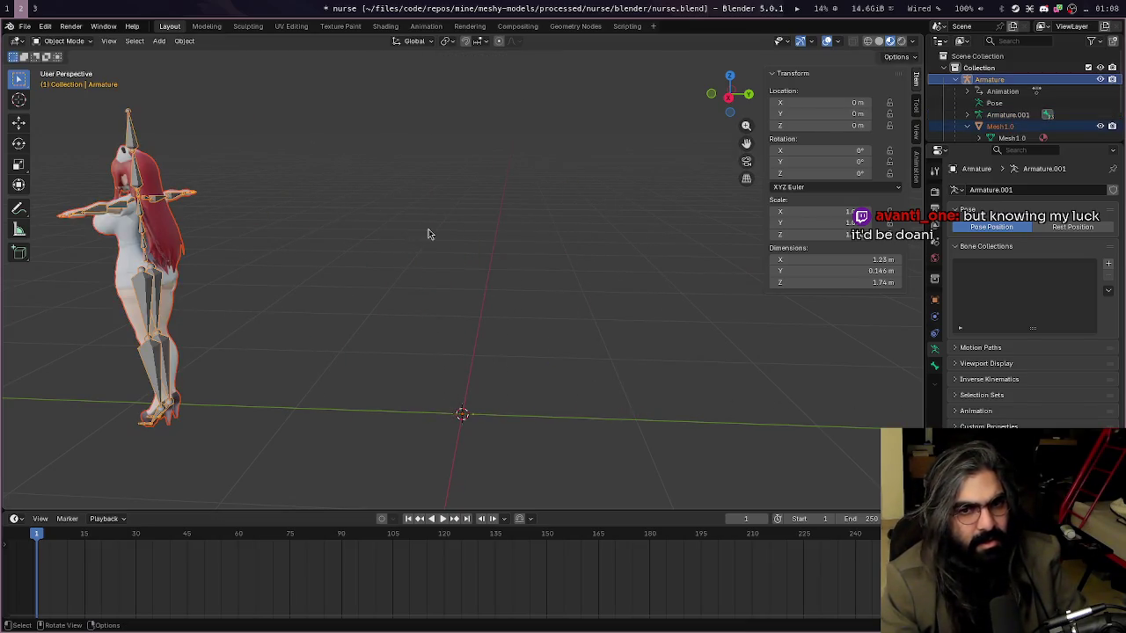
pyautogui.press('a')
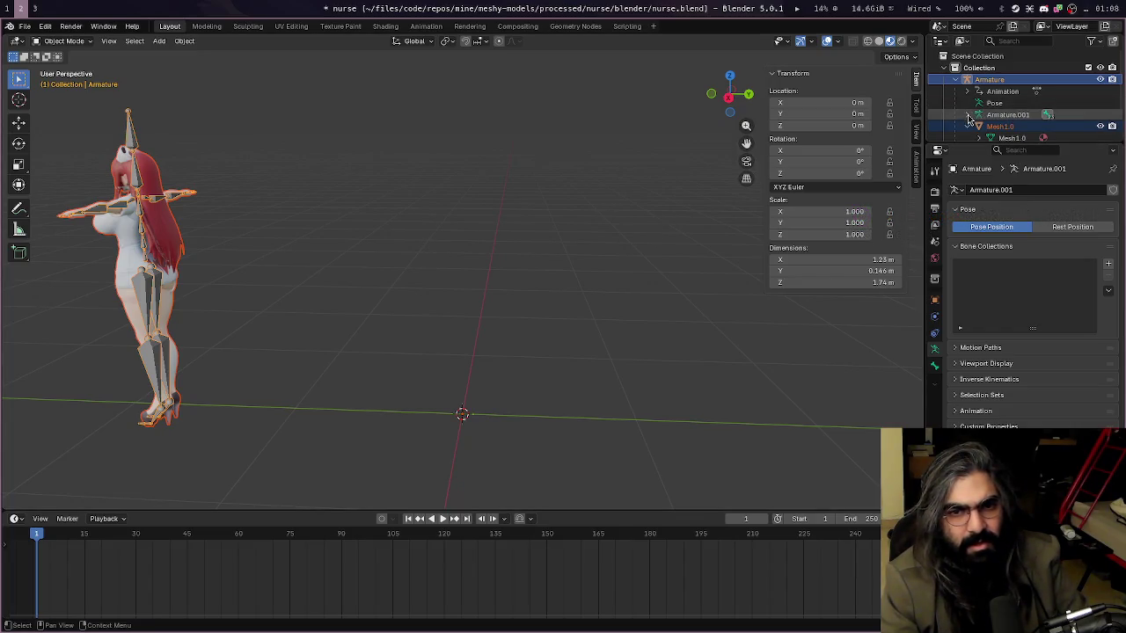
pyautogui.click(968, 119)
pyautogui.click(983, 126)
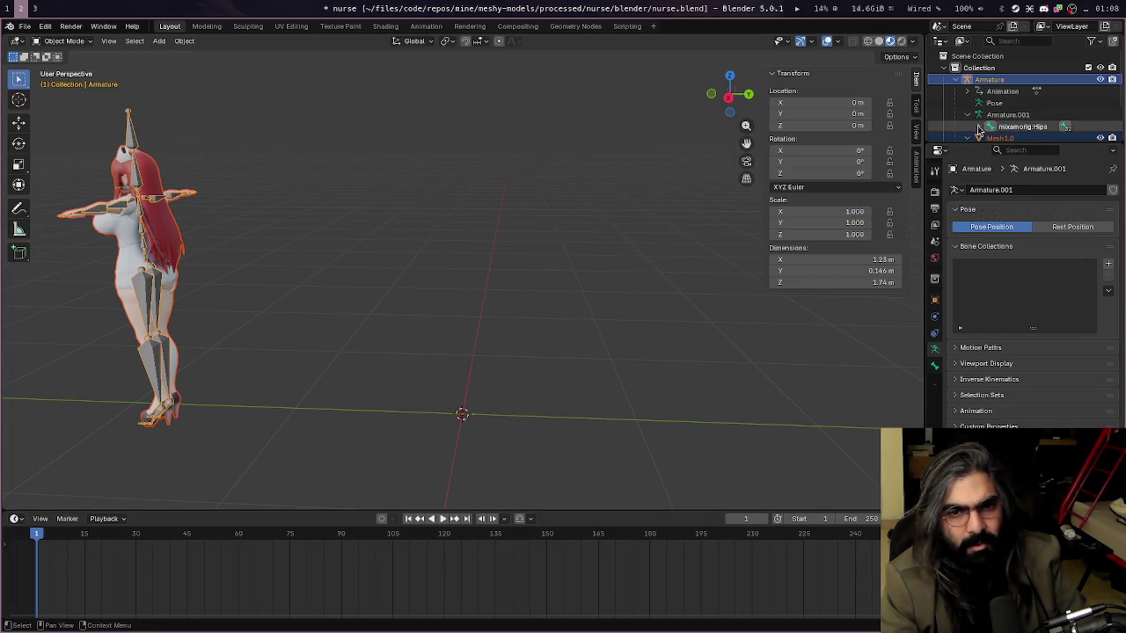
pyautogui.scroll(-3, 988, 129)
pyautogui.scroll(2, 989, 128)
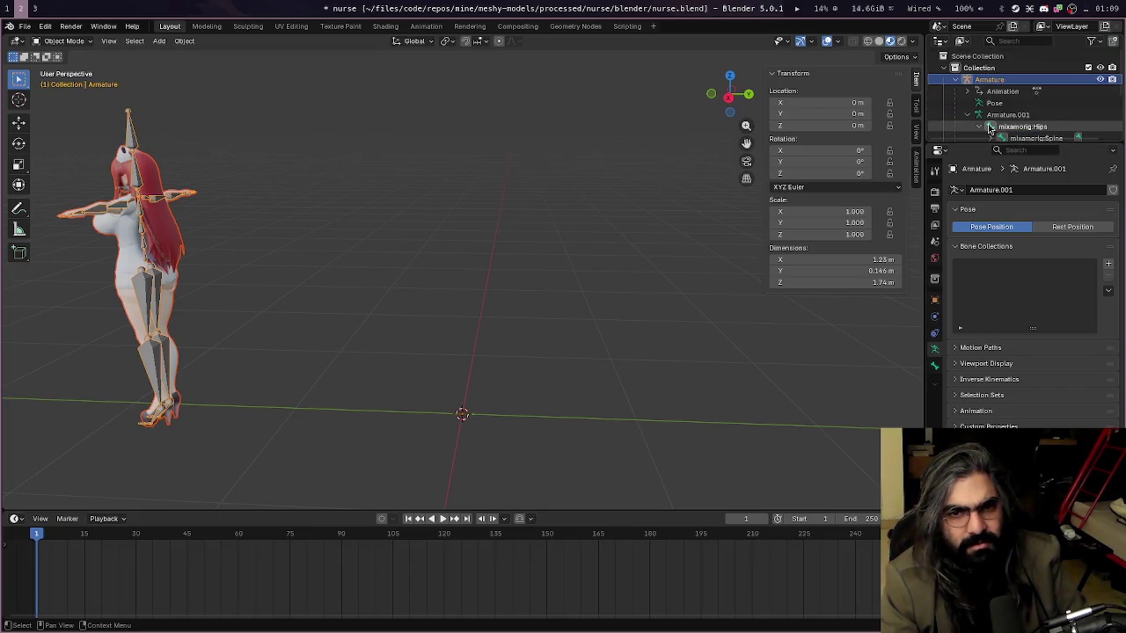
pyautogui.scroll(3, 965, 88)
pyautogui.click(956, 80)
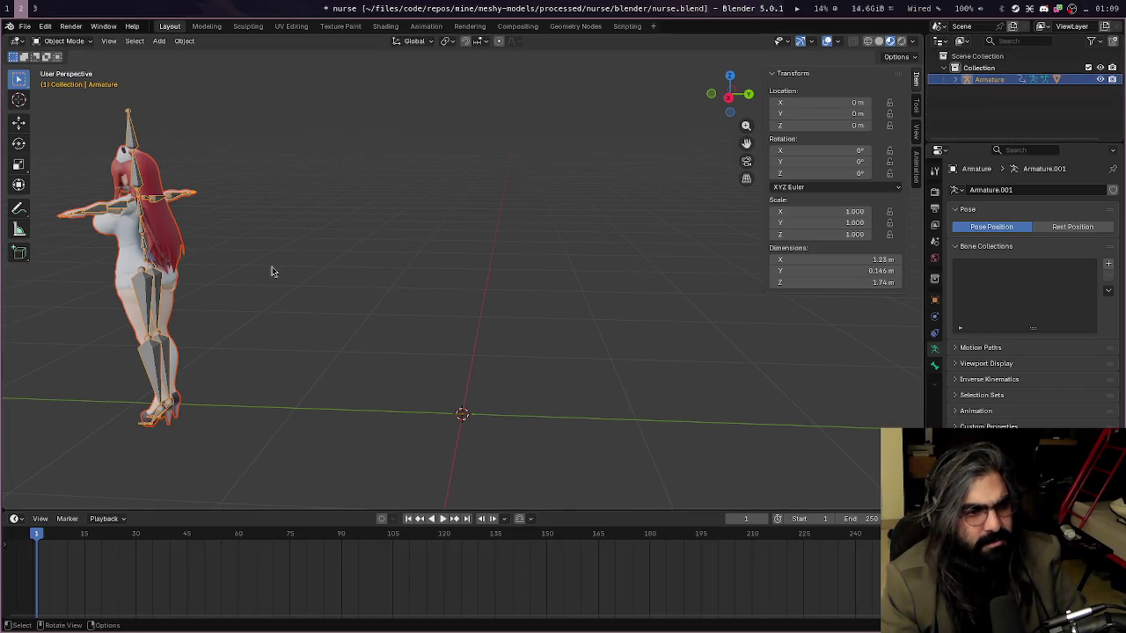
# Play the imported animation and toggle the armature between Pose and Rest Position
pyautogui.press('space')
pyautogui.press('space')
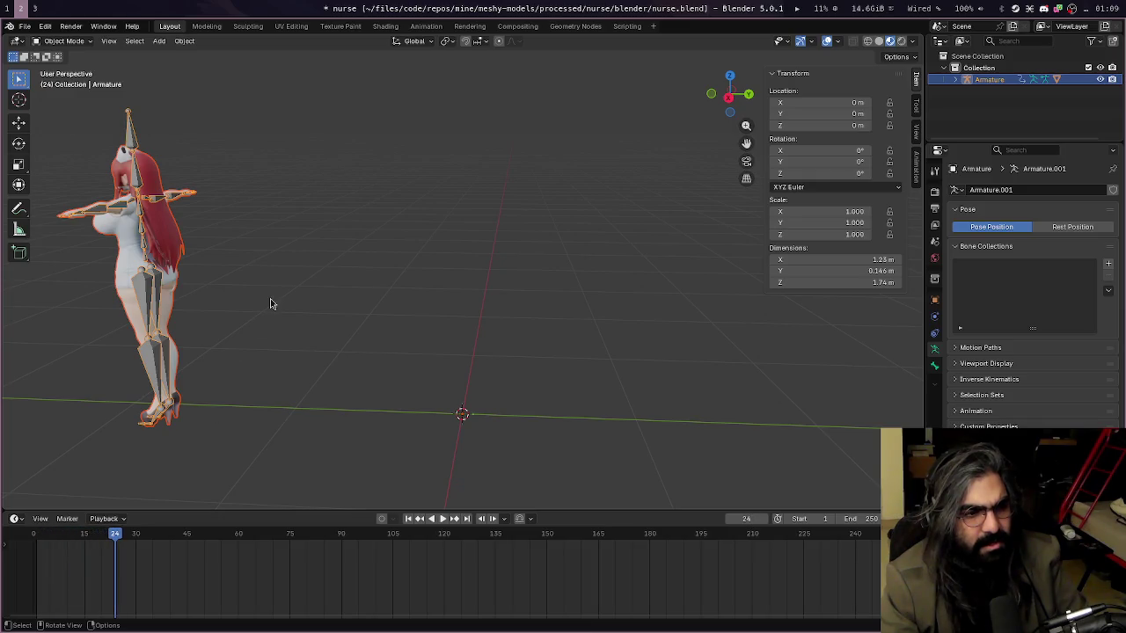
pyautogui.click(1073, 227)
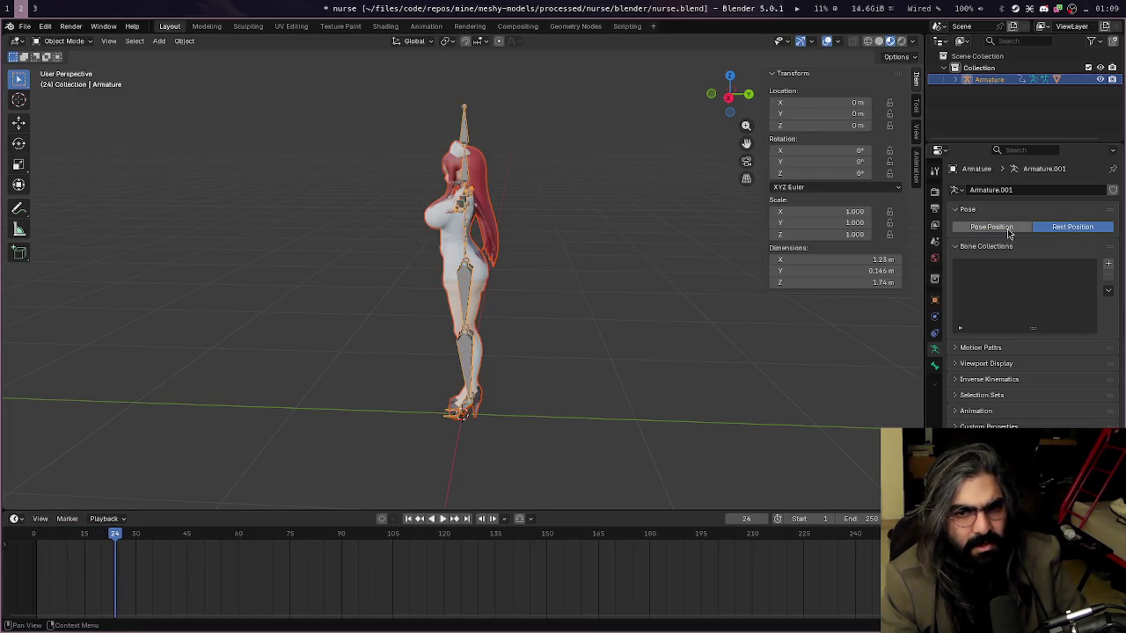
pyautogui.click(1010, 229)
pyautogui.click(1043, 229)
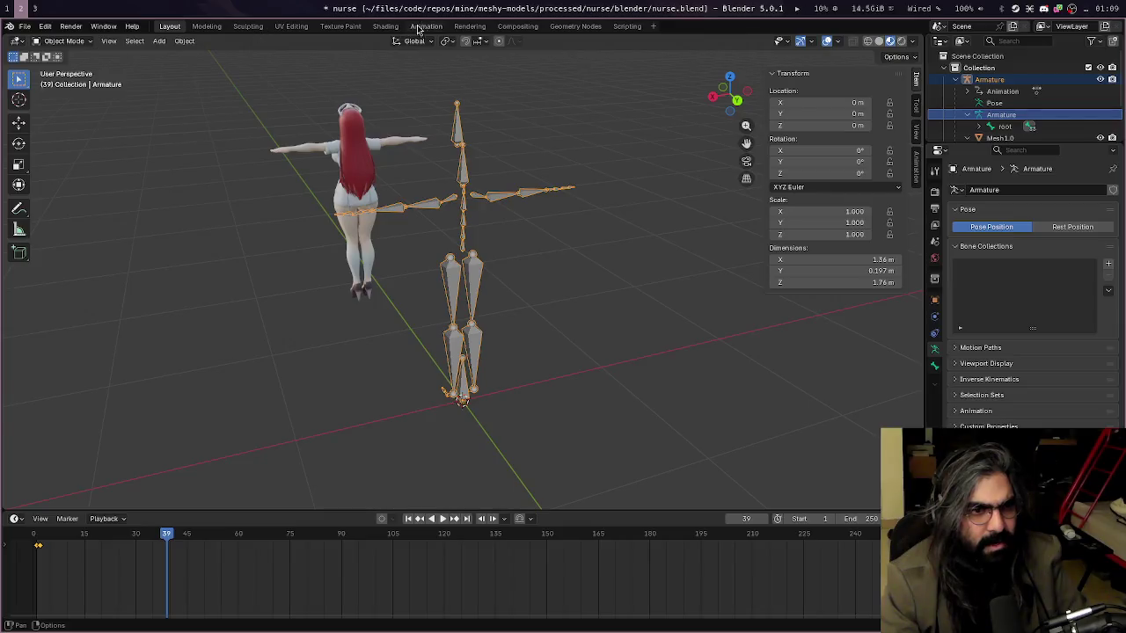
# In the Animation workspace, orbit to the skeleton and switch the armature to Object Mode
pyautogui.click(421, 27)
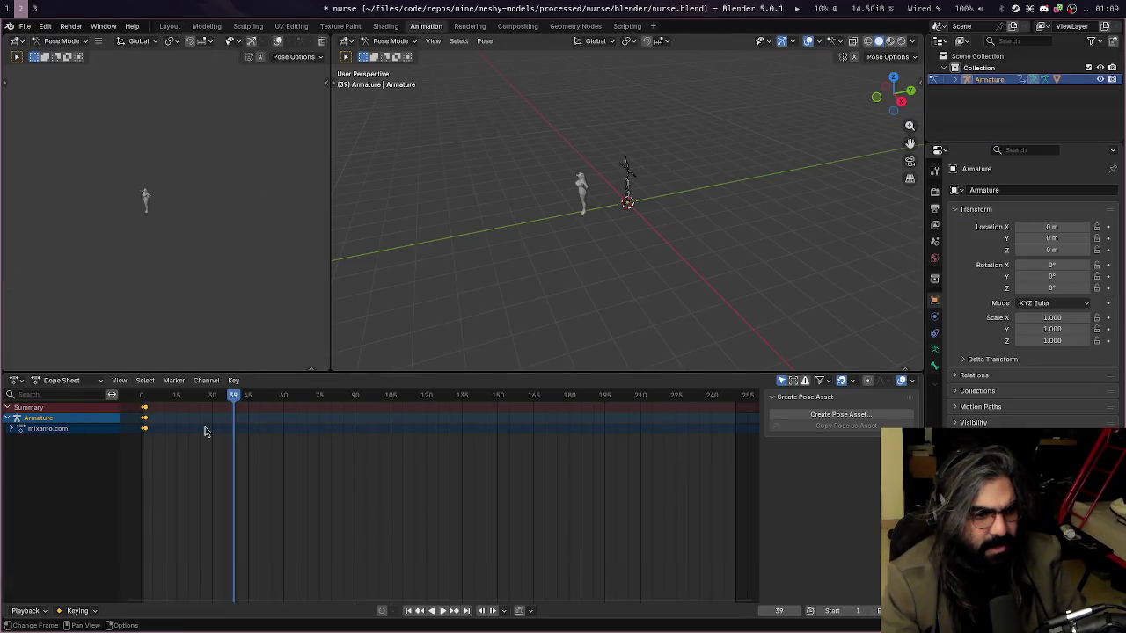
pyautogui.scroll(3, 189, 440)
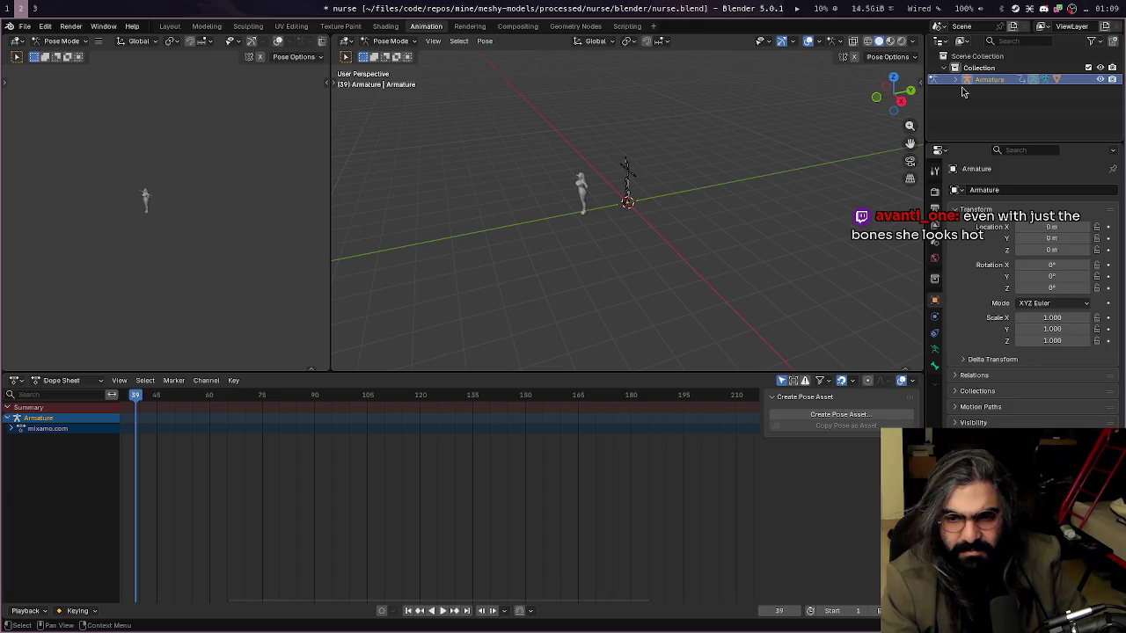
pyautogui.scroll(2, 708, 206)
pyautogui.scroll(4, 691, 192)
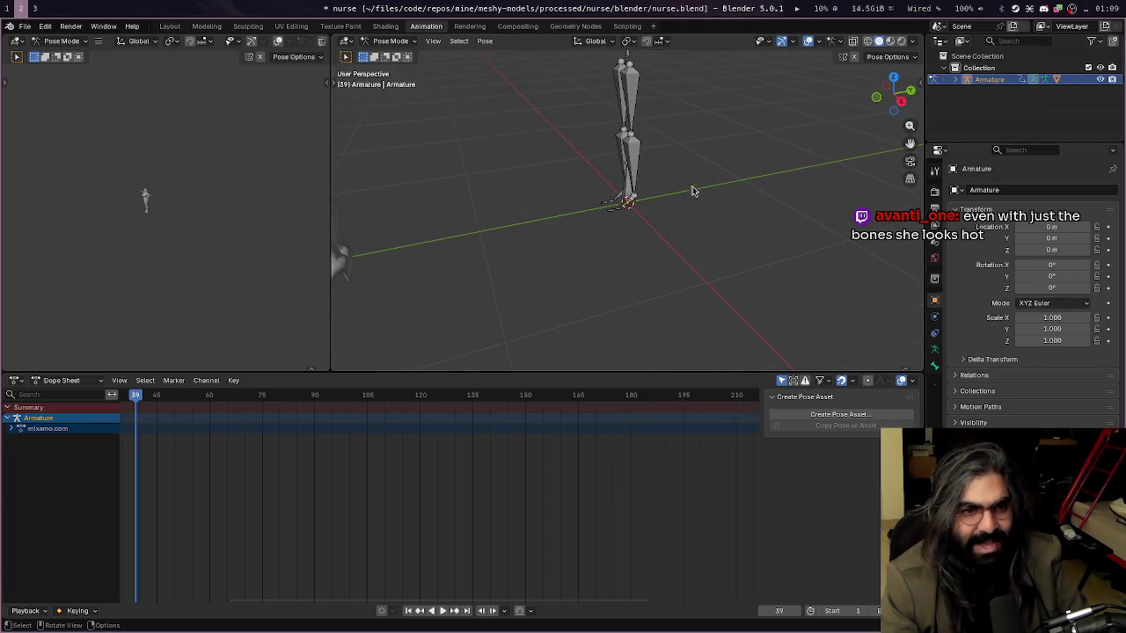
pyautogui.moveTo(671, 159); pyautogui.dragTo(666, 280, button='middle')
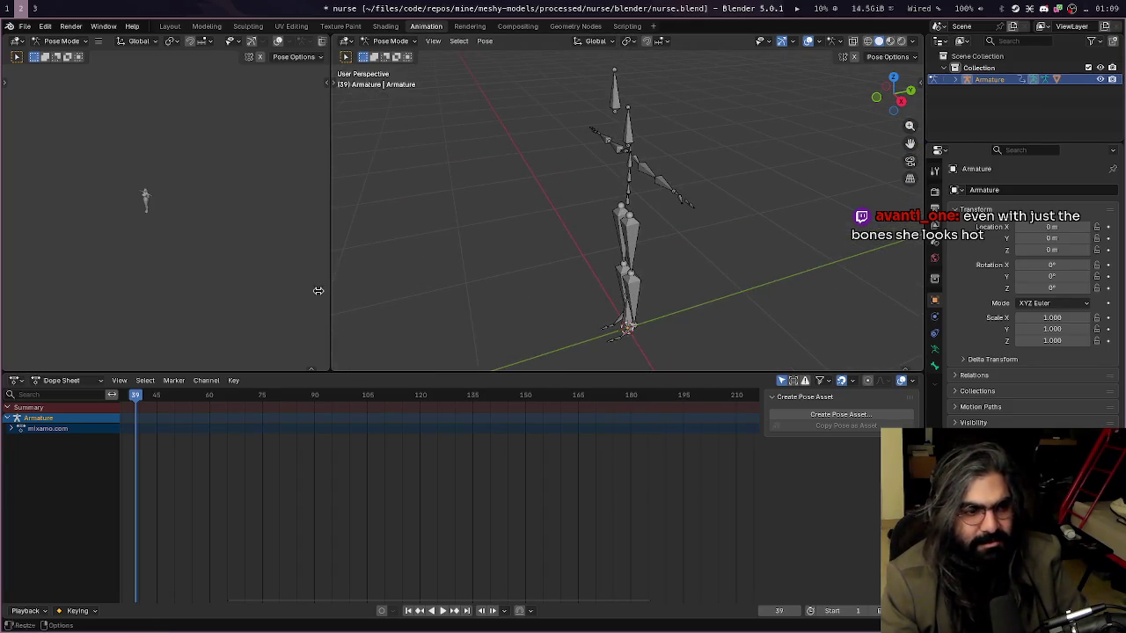
pyautogui.click(619, 98)
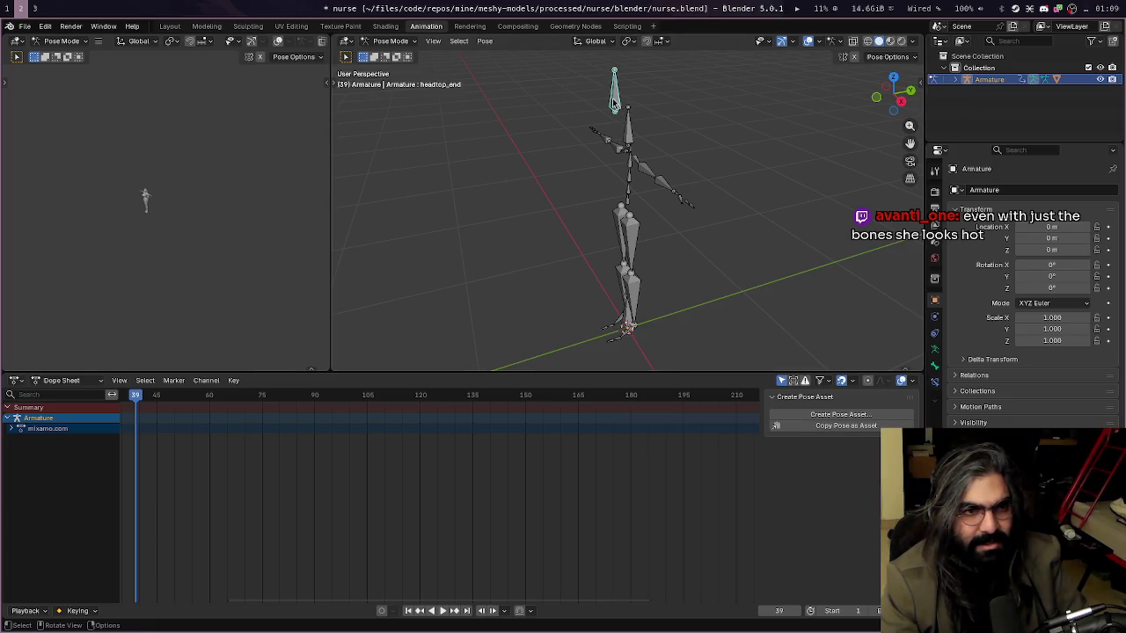
pyautogui.click(392, 41)
pyautogui.click(400, 59)
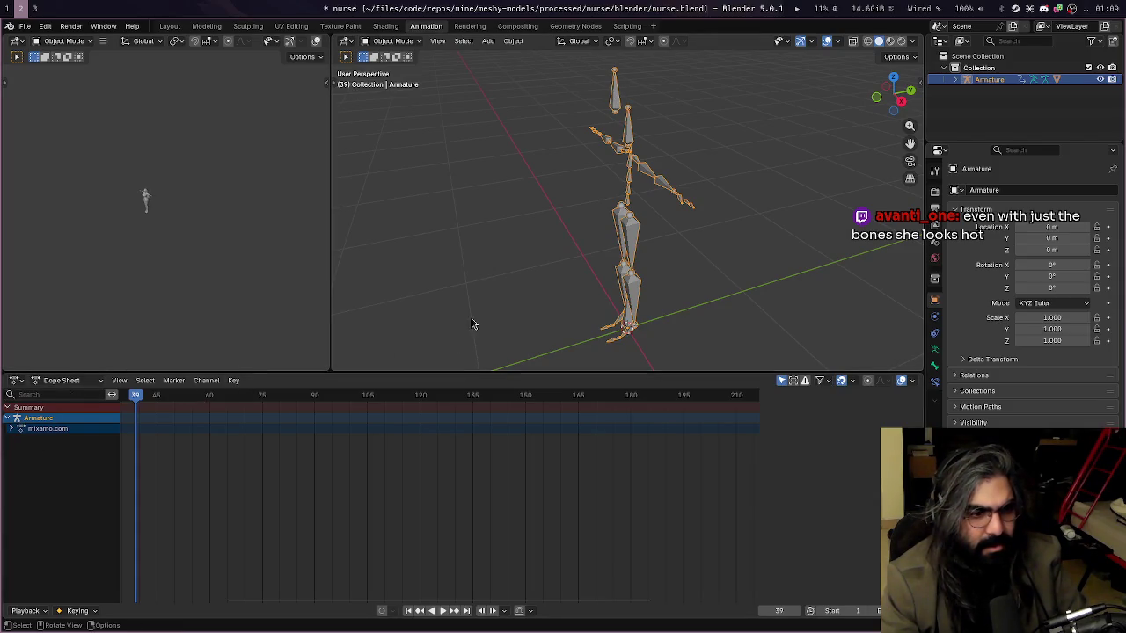
# Play the mixamo.com action with its bone channels expanded, stopping at frame 52
pyautogui.press('space')
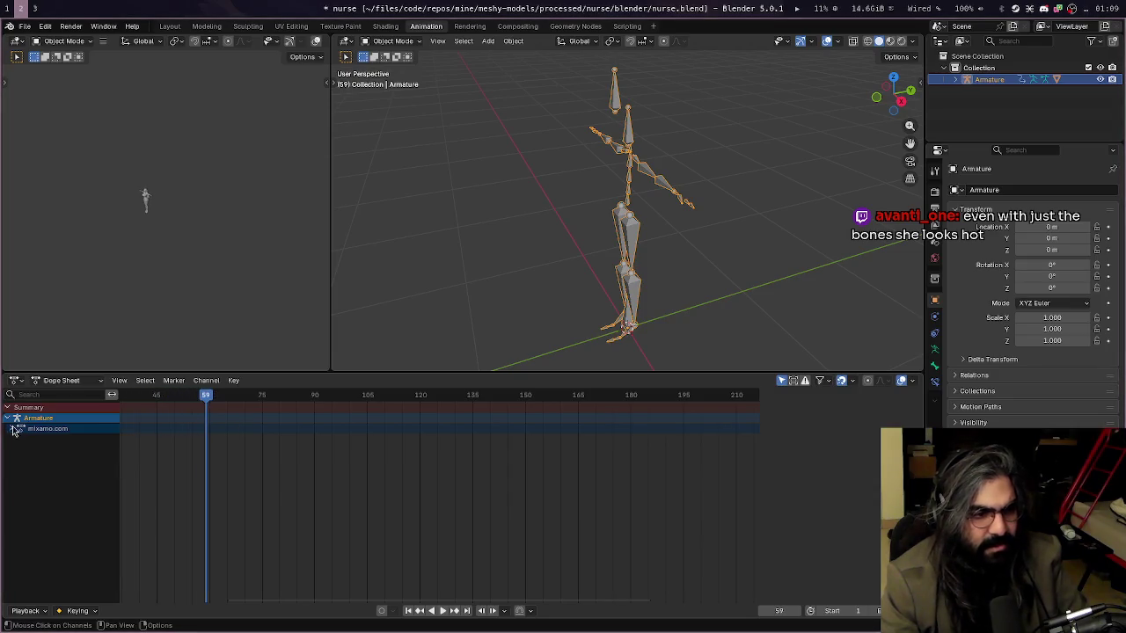
pyautogui.click(12, 428)
pyautogui.press('space')
pyautogui.moveTo(159, 395); pyautogui.dragTo(127, 395)
pyautogui.press('space')
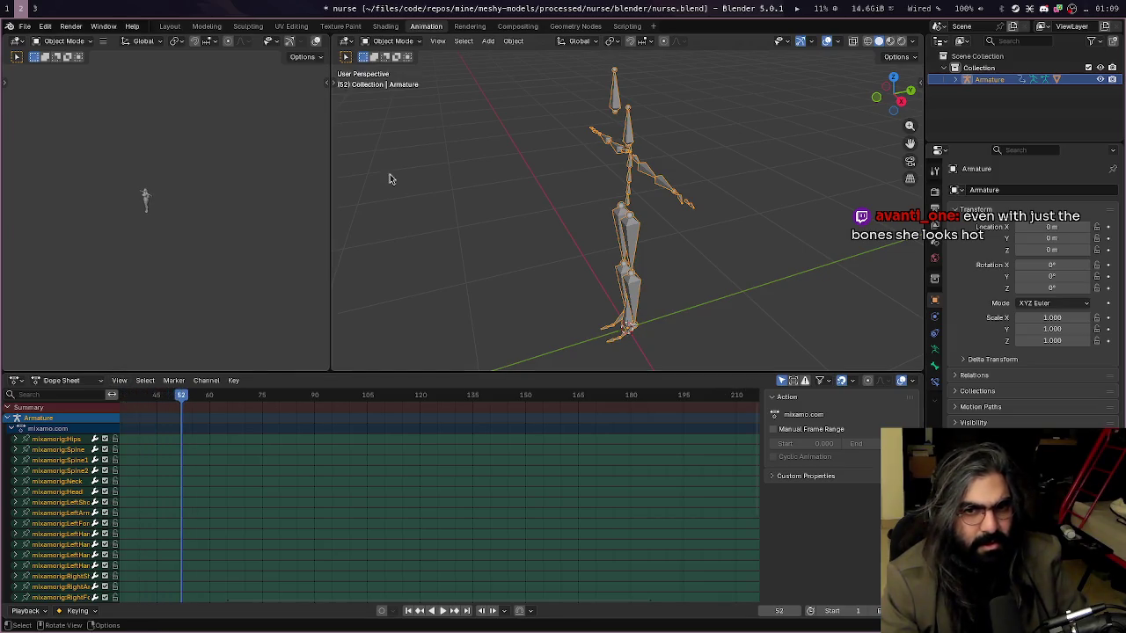
# Browse the Armature's Pose and root bone in the Outliner, then select and frame Mesh1.0
pyautogui.click(956, 79)
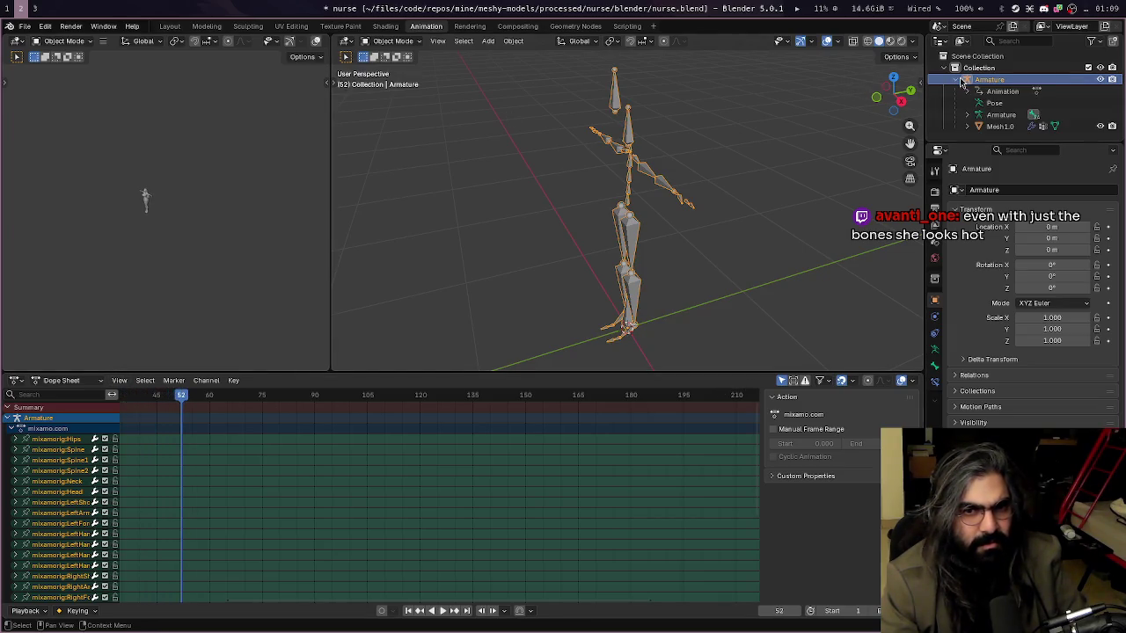
pyautogui.click(999, 115)
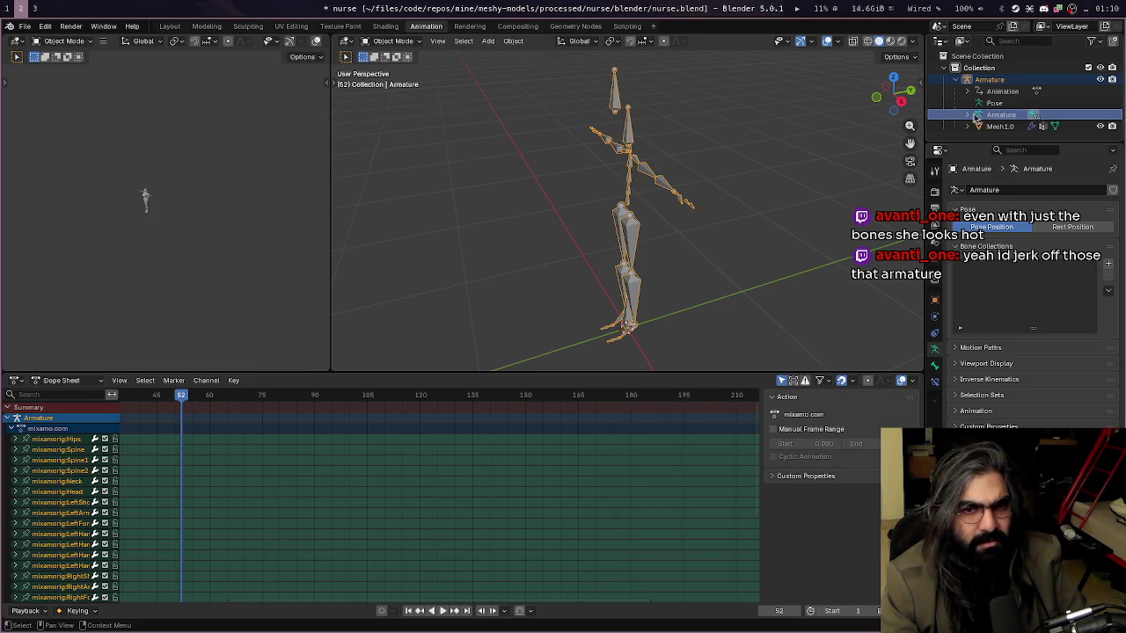
pyautogui.click(980, 105)
pyautogui.click(969, 115)
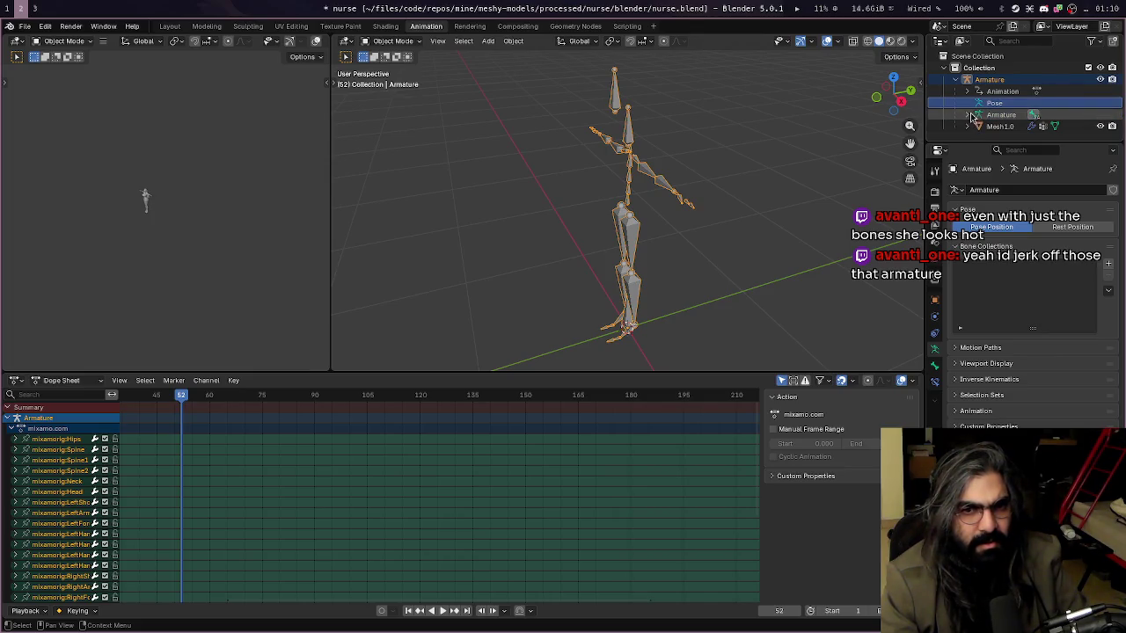
pyautogui.scroll(-1, 972, 123)
pyautogui.click(962, 129)
pyautogui.click(962, 130)
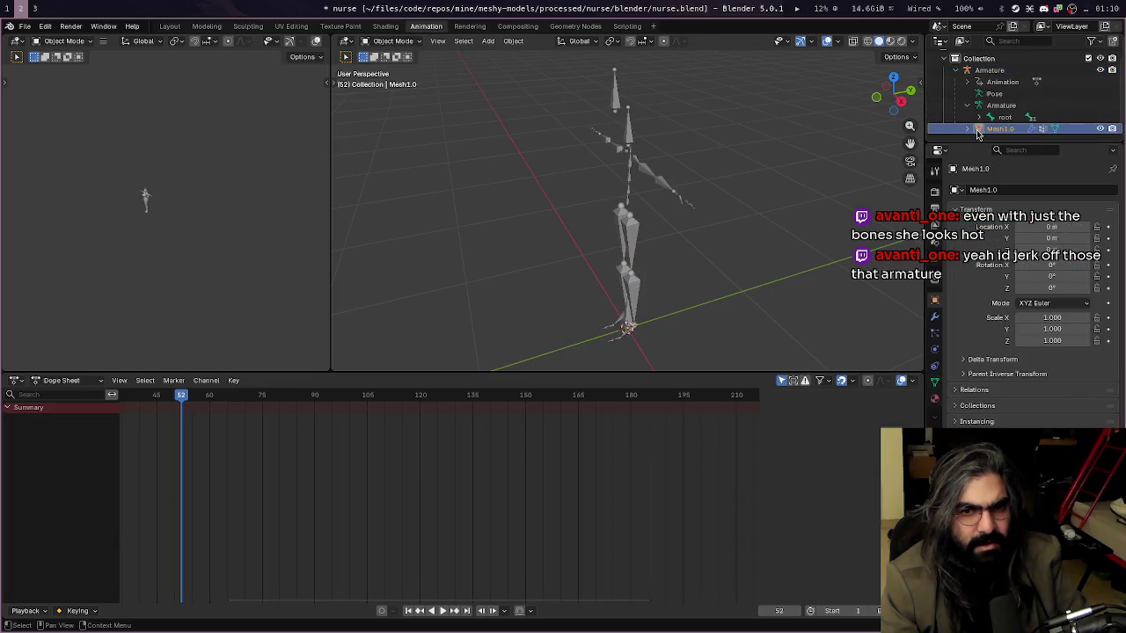
pyautogui.press('KP_Decimal')
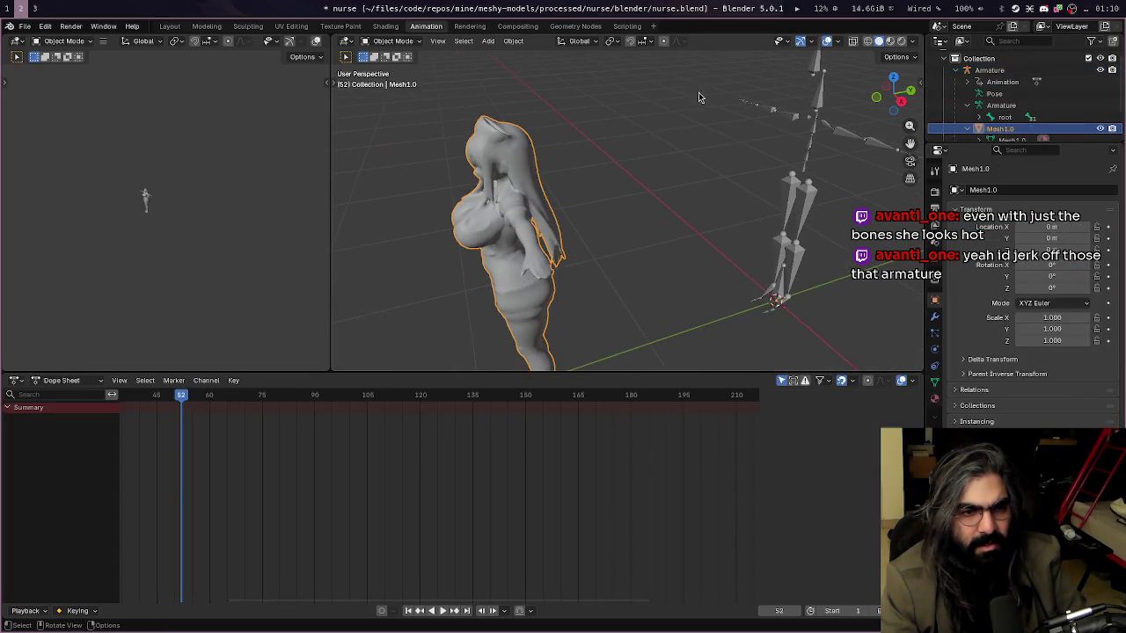
# Move the nurse mesh away from the skeleton, then switch to the Mixamo browser window
pyautogui.press('g')
pyautogui.click(569, 149)
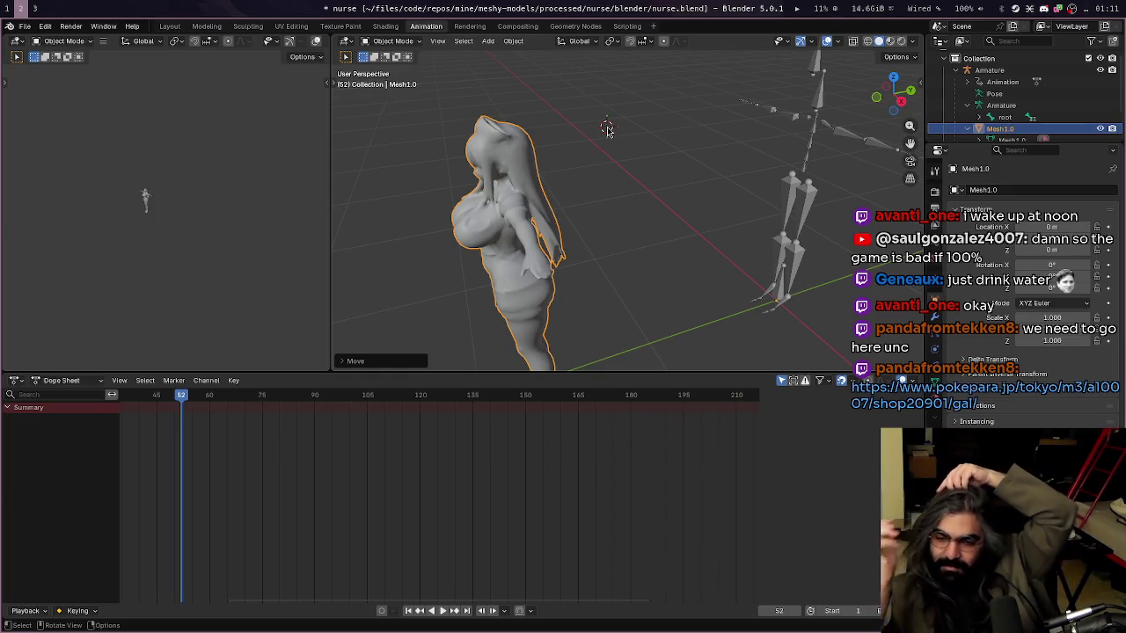
pyautogui.hotkey('alt', 'Tab')
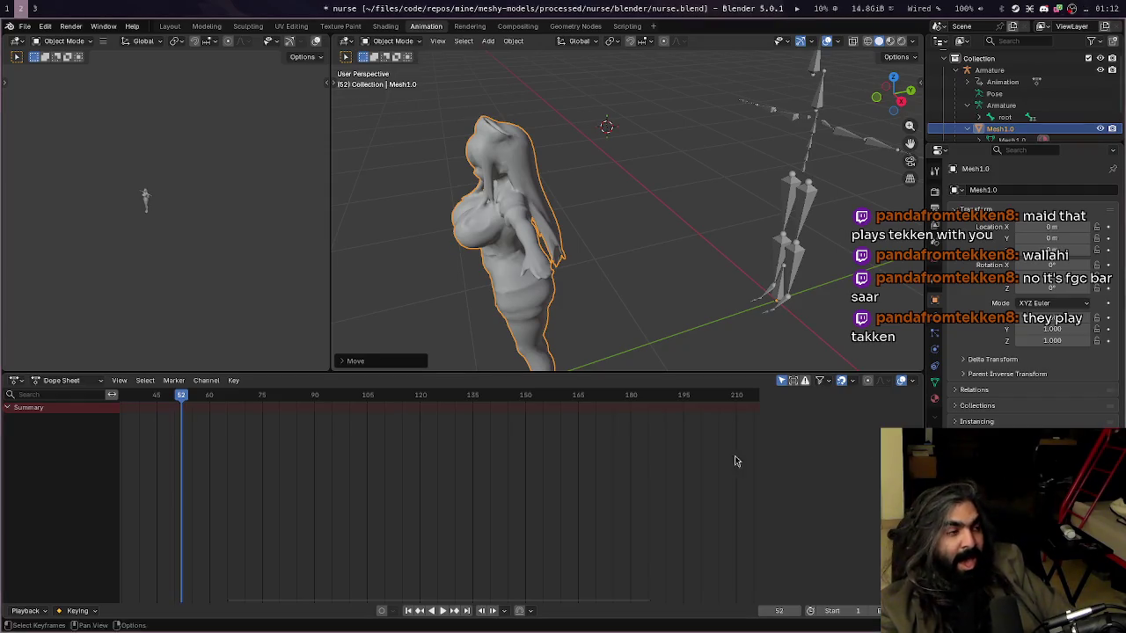
pyautogui.hotkey('alt', 'Tab')
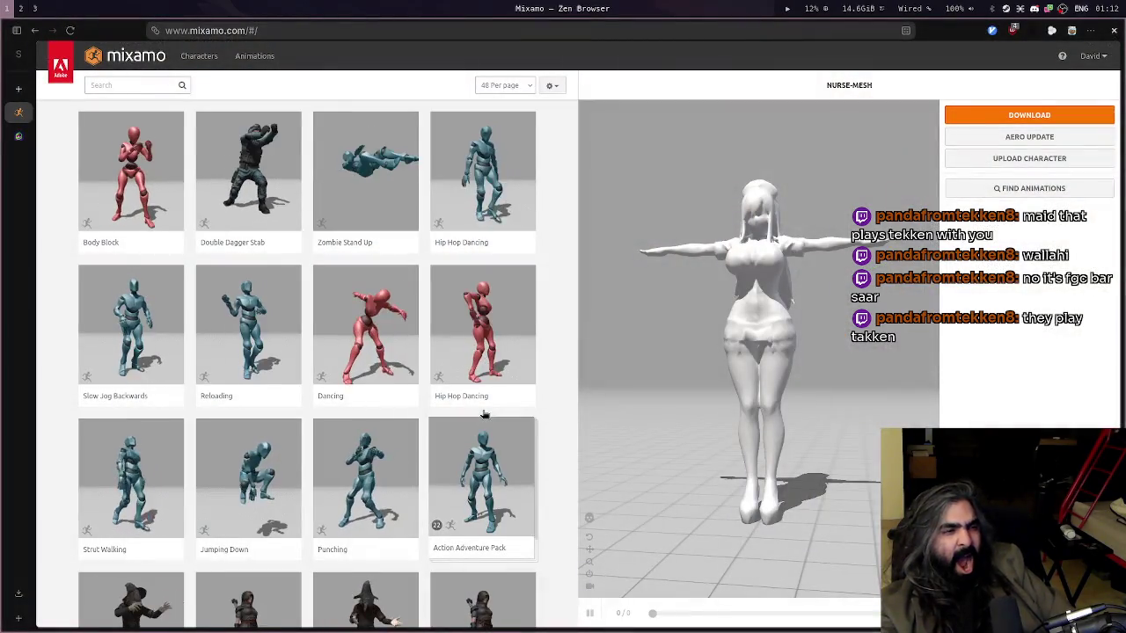
# Open a new browser window on workspace 4 and load twitch.tv
pyautogui.press('super+3')
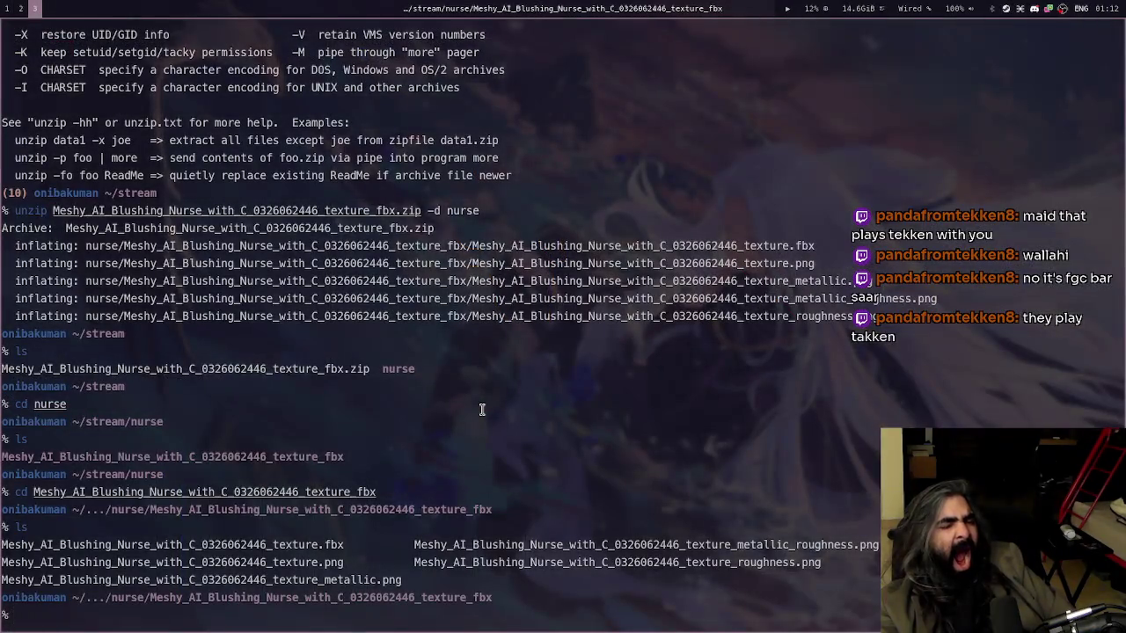
pyautogui.press('super+4')
pyautogui.press('super+b')
pyautogui.write('tw')
pyautogui.press('Return')
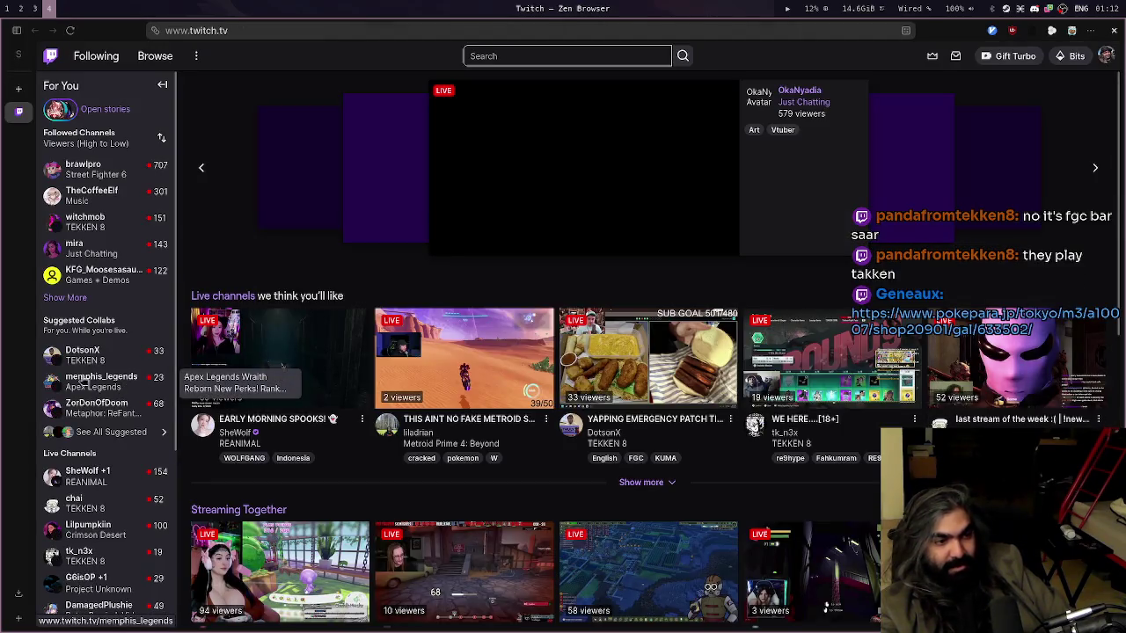
# Expand the full followed-channels list, offline ones included, and open a live followed channel's stream
pyautogui.click(65, 297)
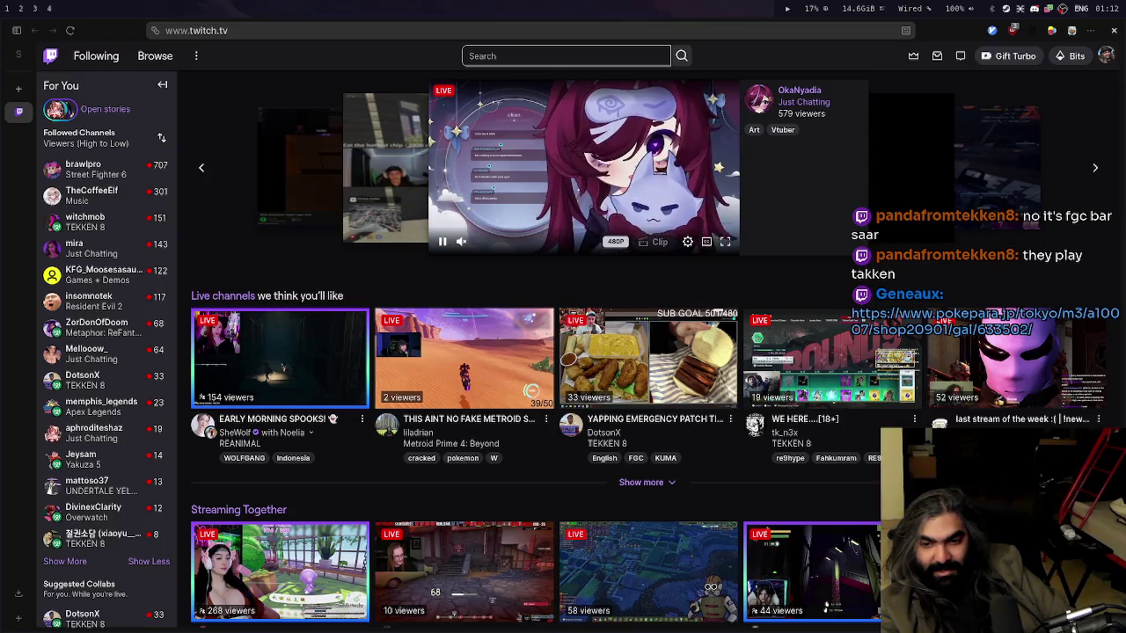
pyautogui.click(65, 562)
pyautogui.scroll(-2, 73, 546)
pyautogui.scroll(-2, 74, 519)
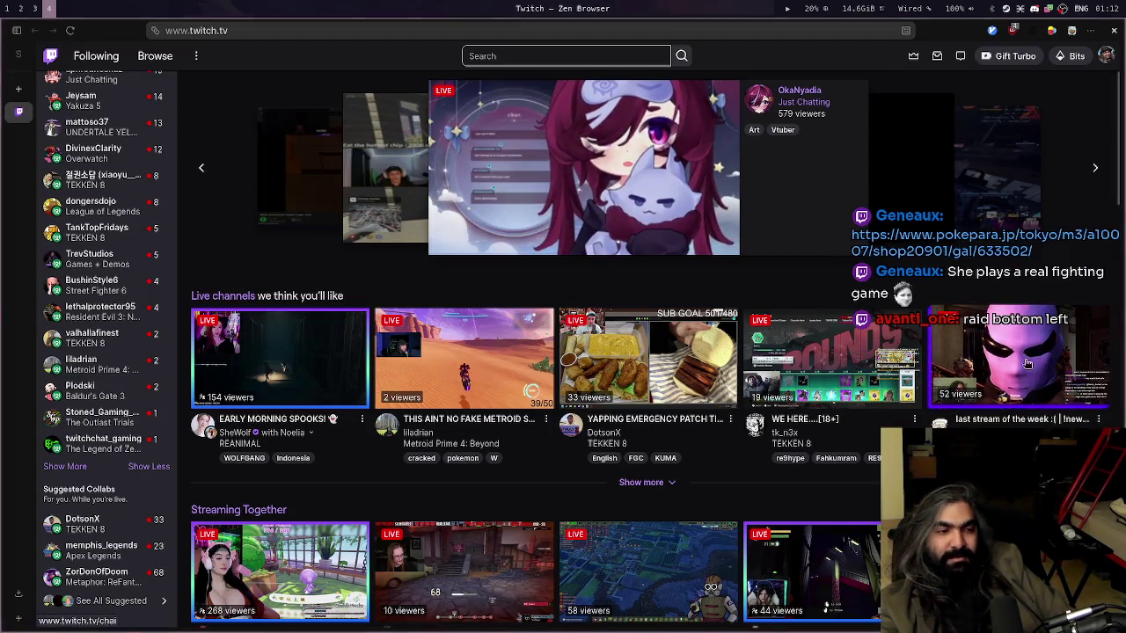
pyautogui.moveTo(97, 444)
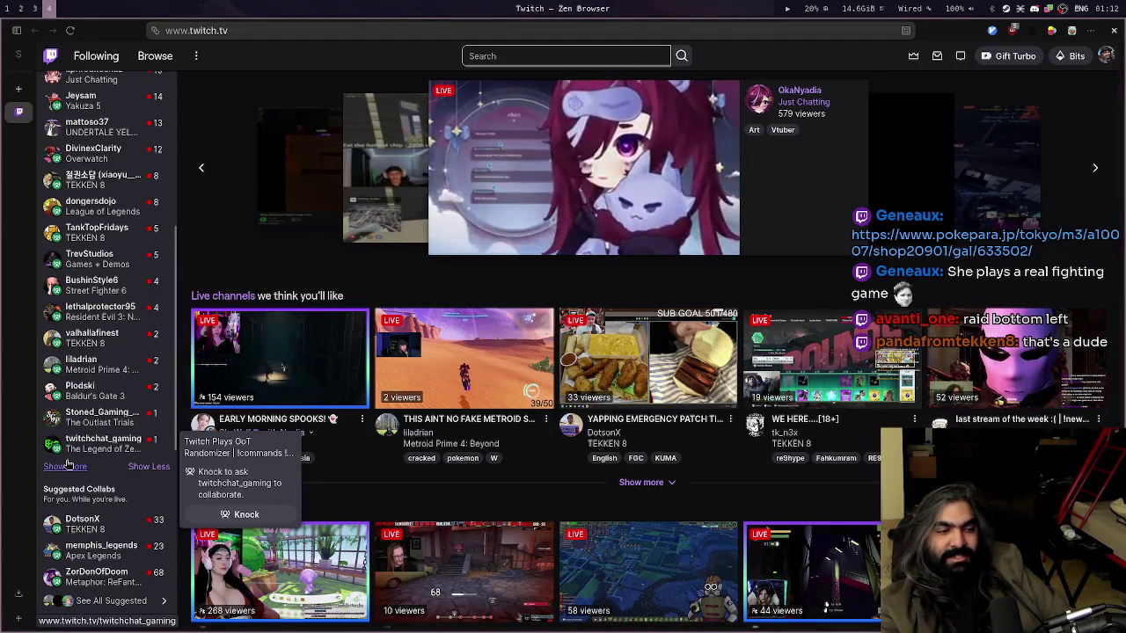
pyautogui.click(66, 467)
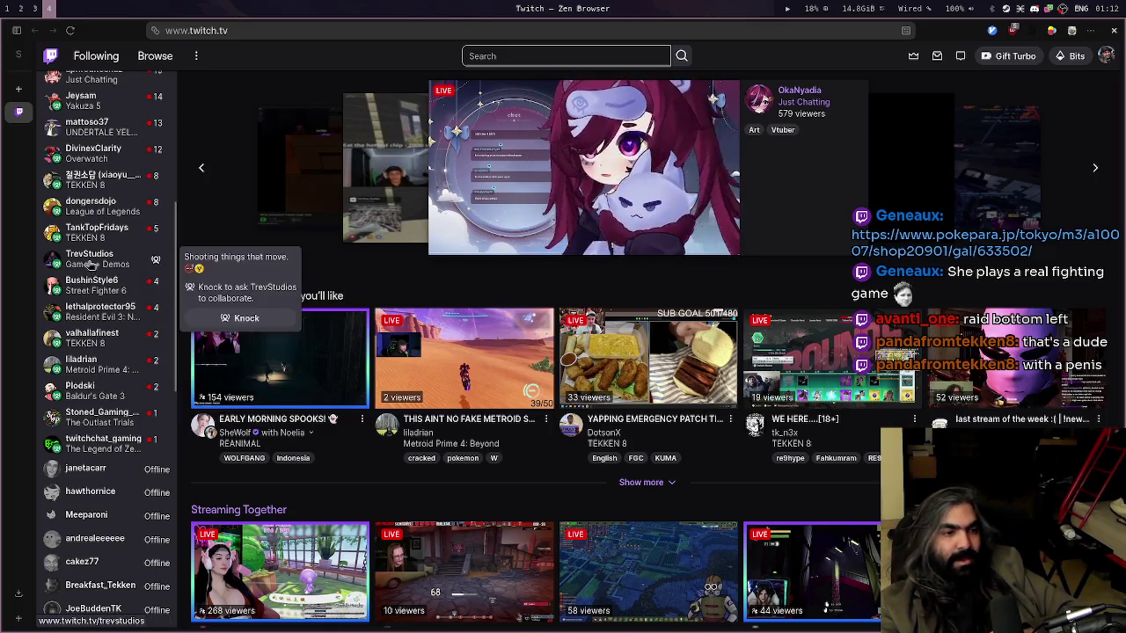
pyautogui.click(120, 271)
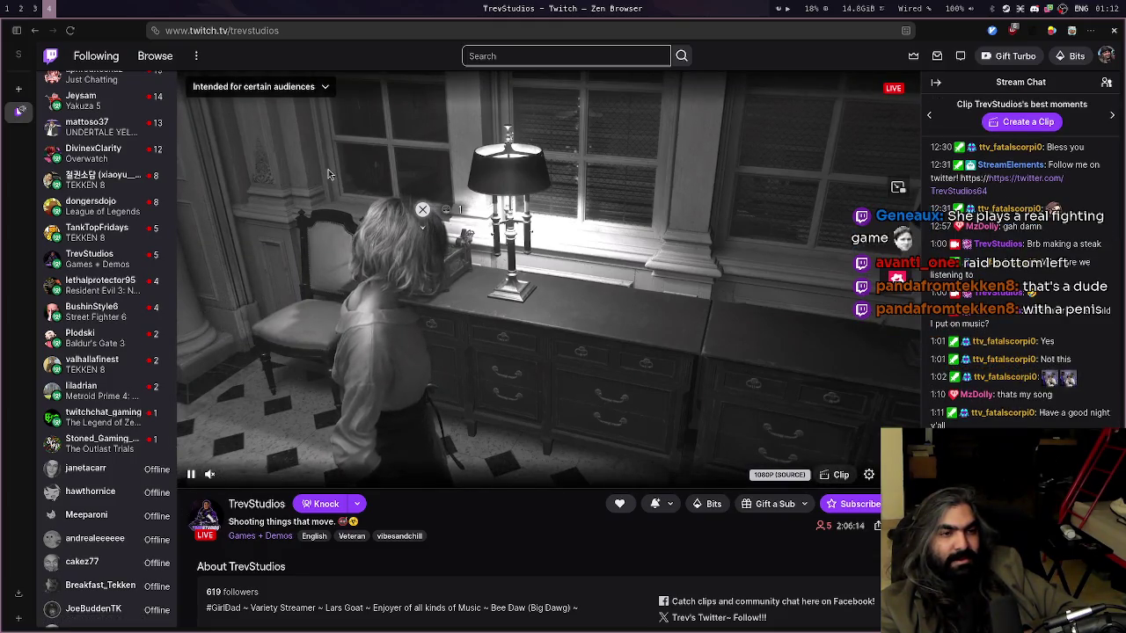
# Select the channel name in the stream page's URL, glance at the terminal, and return
pyautogui.doubleClick(310, 31)
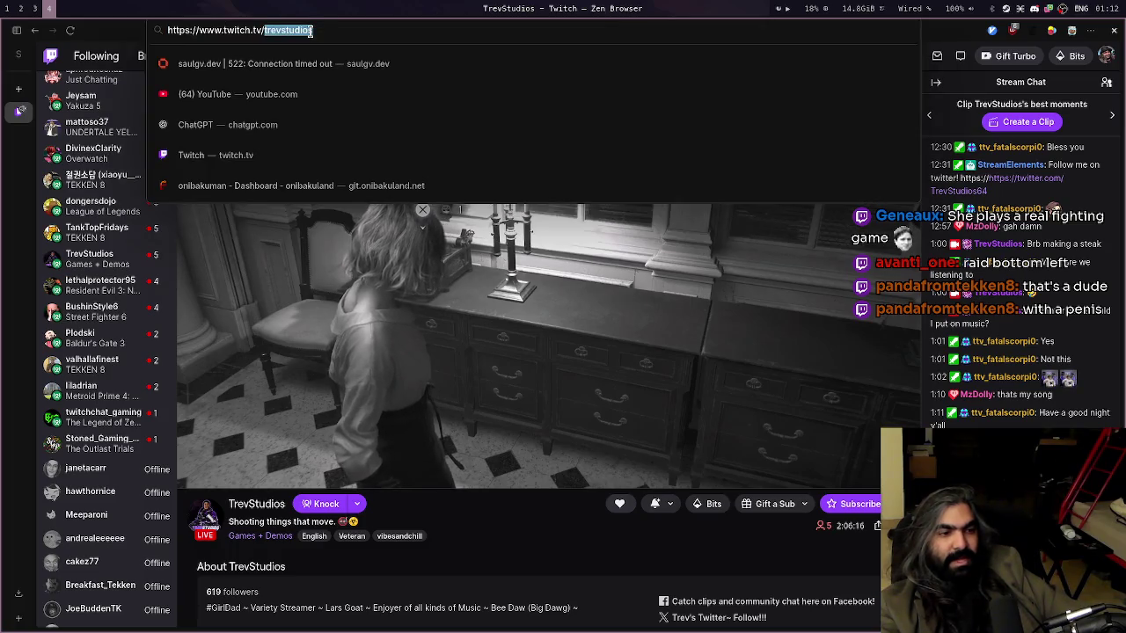
pyautogui.press('super+3')
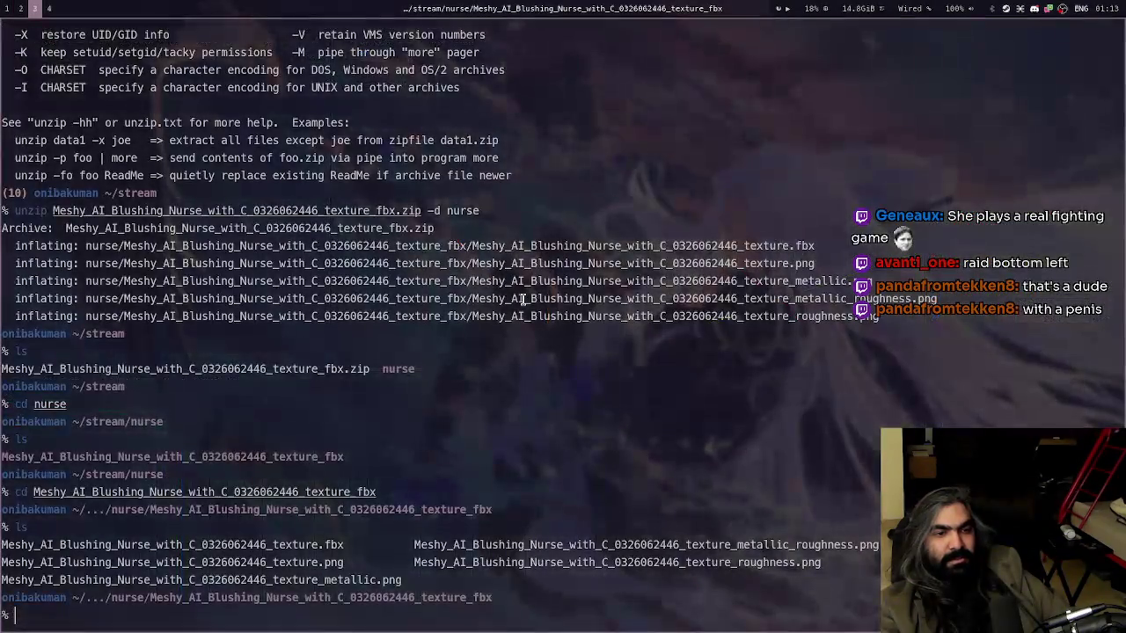
pyautogui.press('super+4')
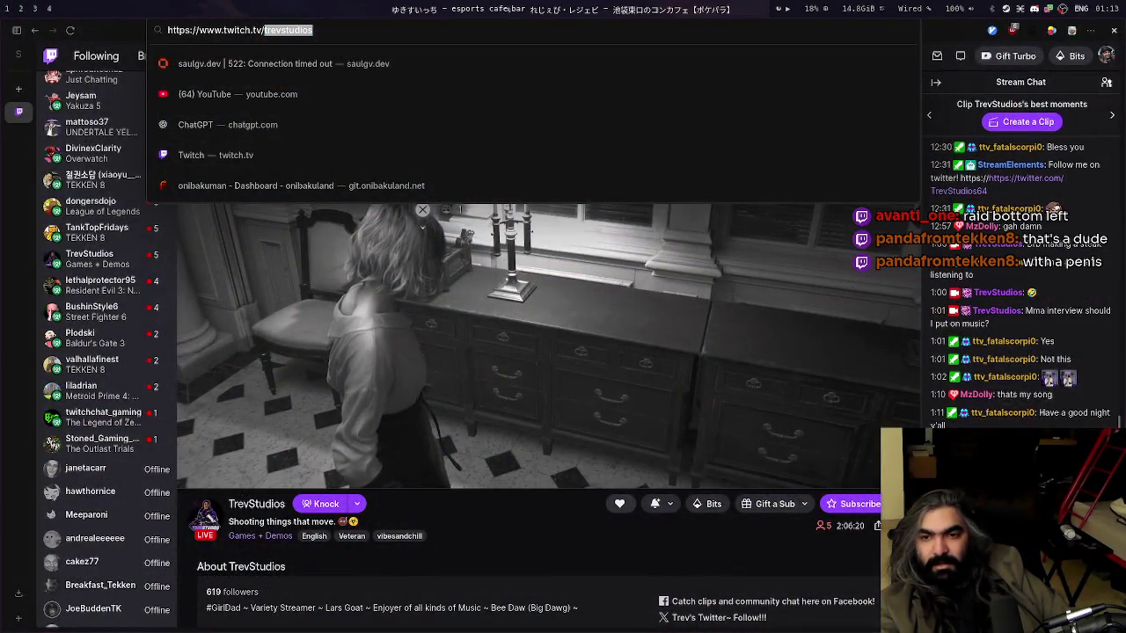